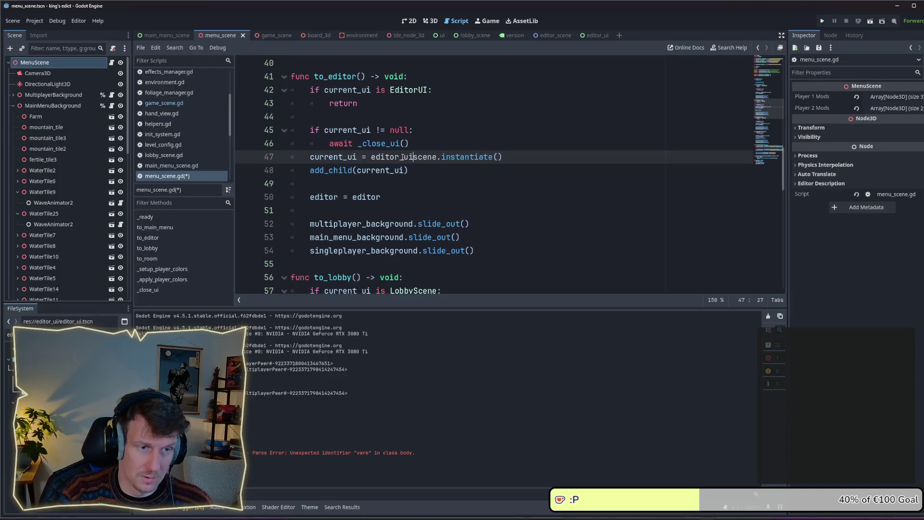
Complete editor_ui_scene and append .instantiate() to the editor line, then save
key(Escape)
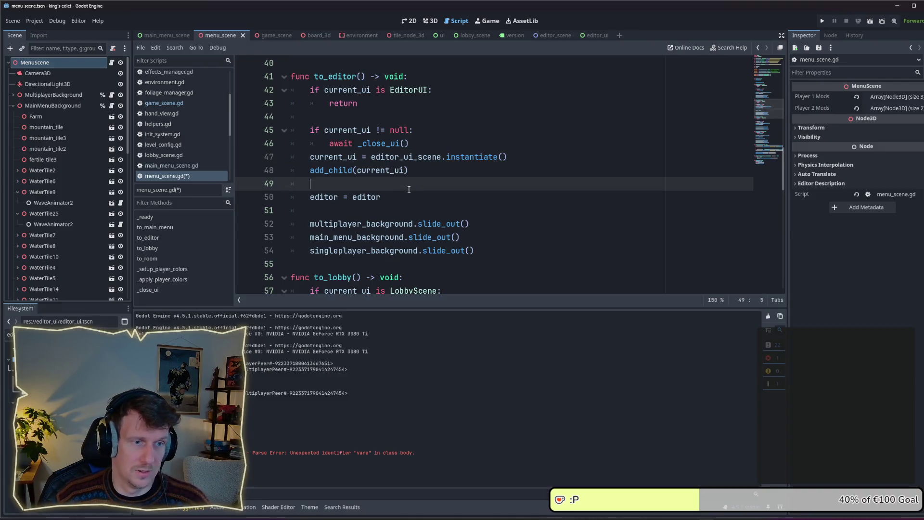
double_click(457, 162)
key(ctrl+c)
click(413, 197)
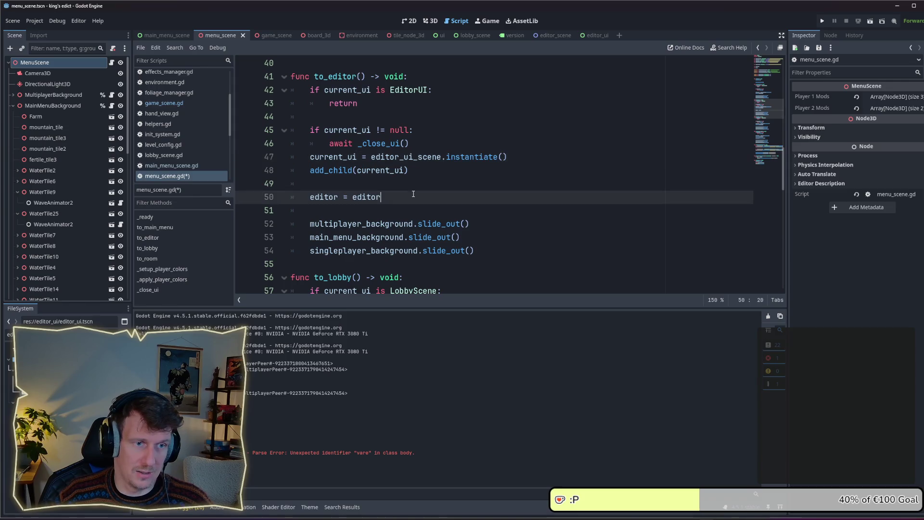
text(.)
key(ctrl+v)
text(())
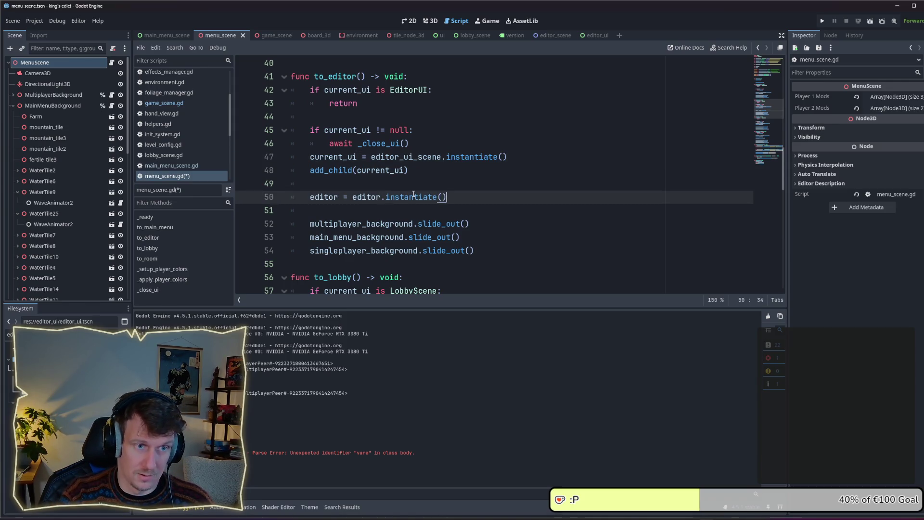
key(ctrl+s)
key(Return)
Add add_child(editor) to to_editor, save, and switch to the editor_scene tab
text(add)
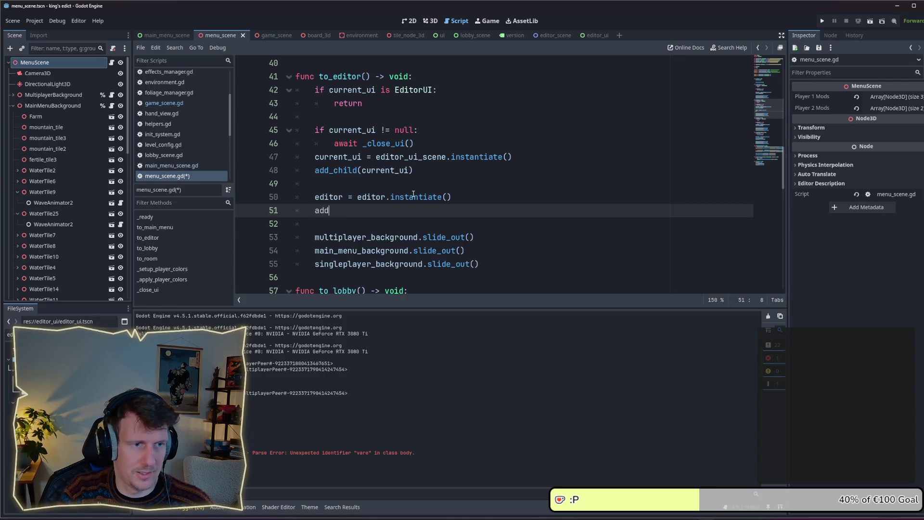
text(_chid)
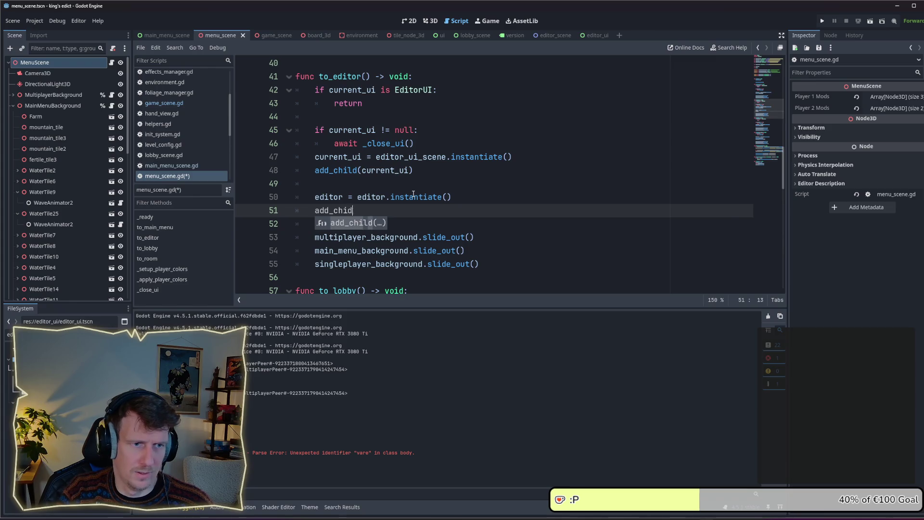
key(Return)
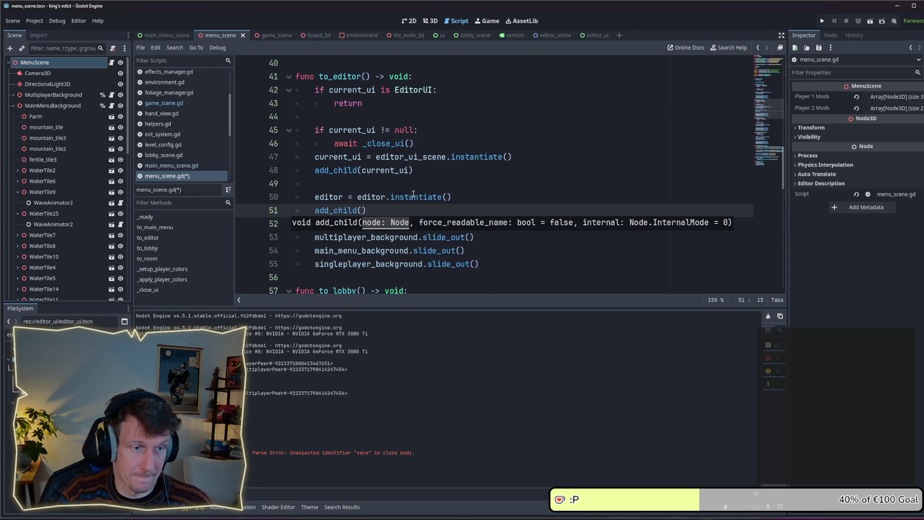
text(ediotr)
key(BackSpace)
key(BackSpace)
key(BackSpace)
text(tof)
key(BackSpace)
text(r)
key(Return)
key(ctrl+s)
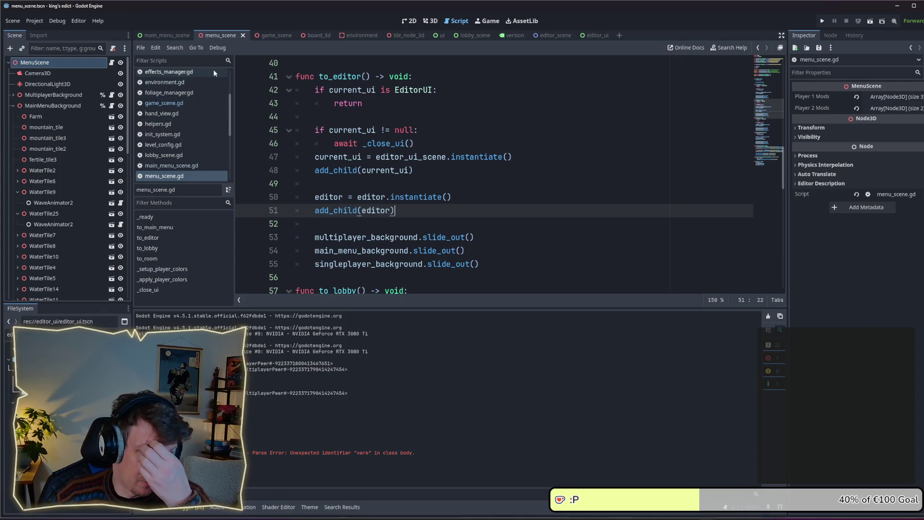
click(549, 35)
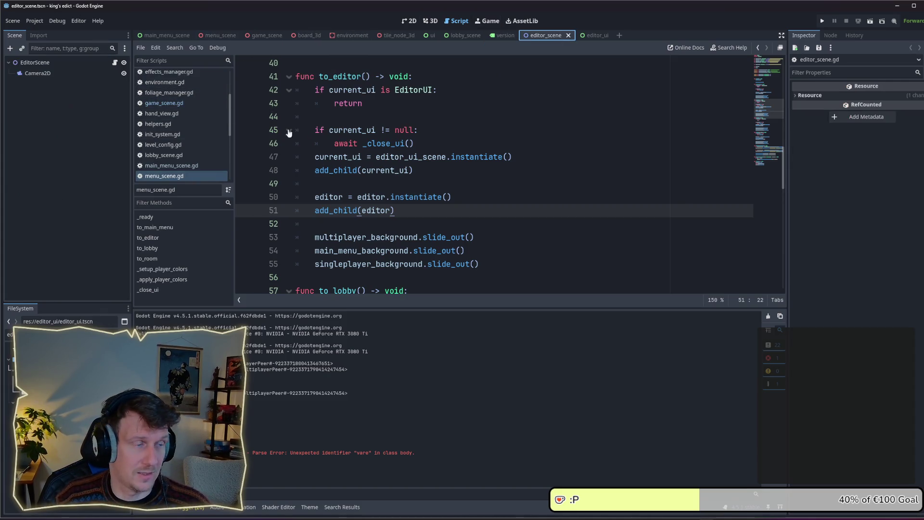
Delete the EDITOR_UI preload line from editor_scene.gd
scroll(396, 202, up, 5)
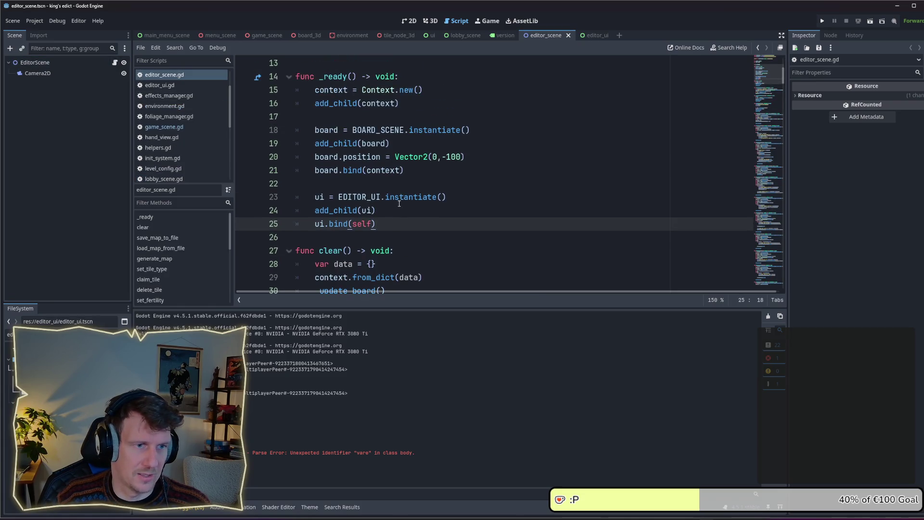
drag(574, 116, 273, 124)
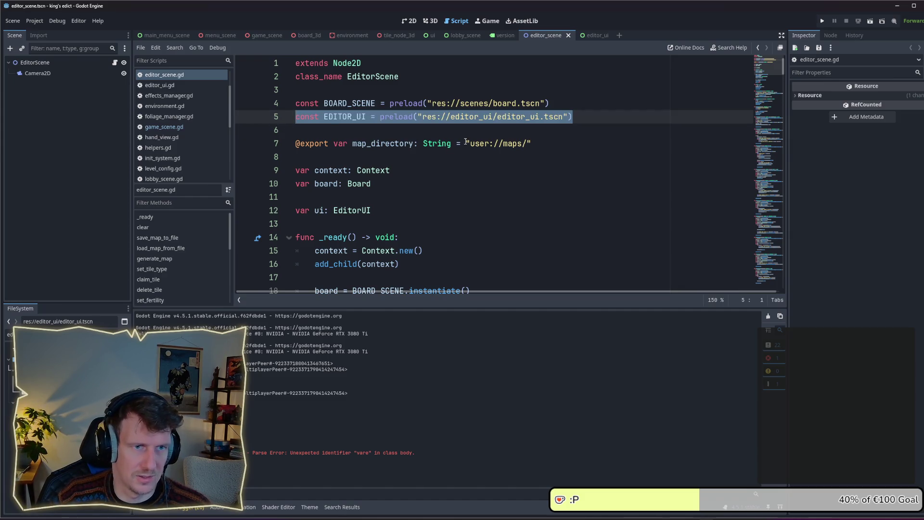
key(Delete)
key(Delete)
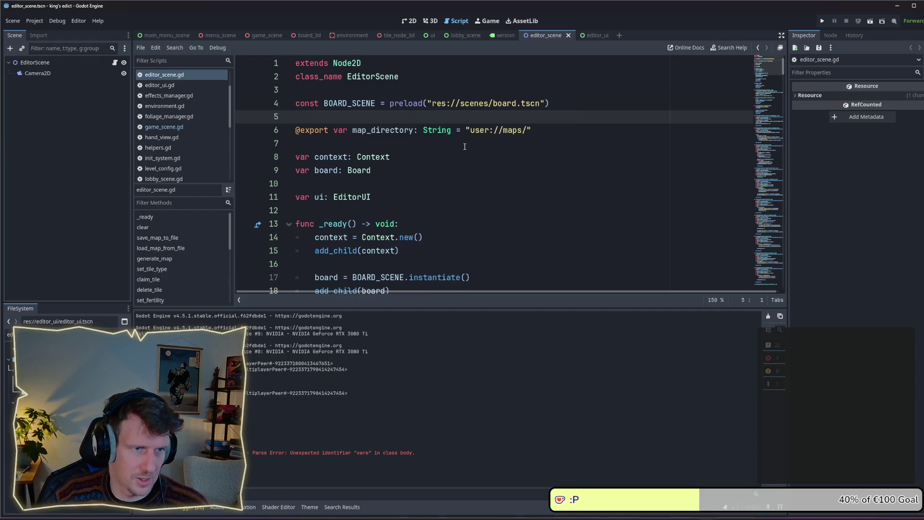
Remove the three ui setup lines from _ready, save, and return to menu_scene
scroll(459, 159, down, 3)
drag(375, 250, 285, 224)
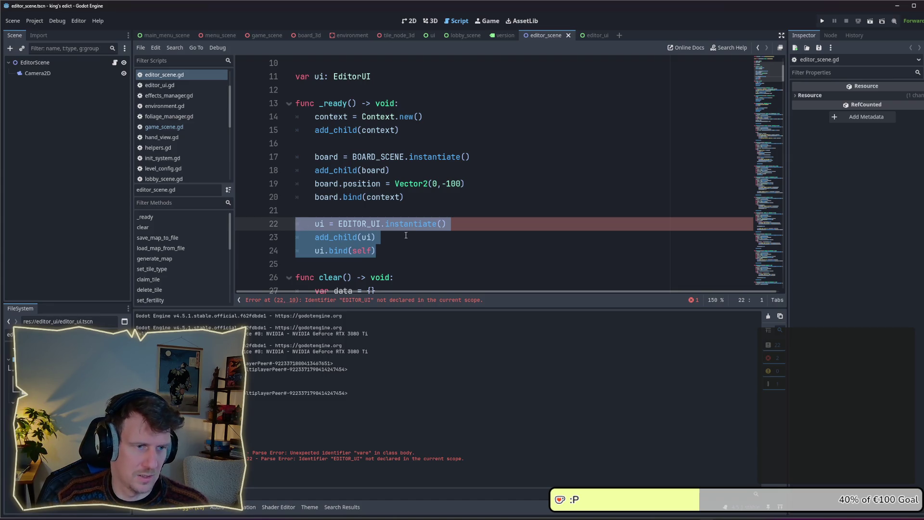
key(BackSpace)
key(BackSpace)
key(BackSpace)
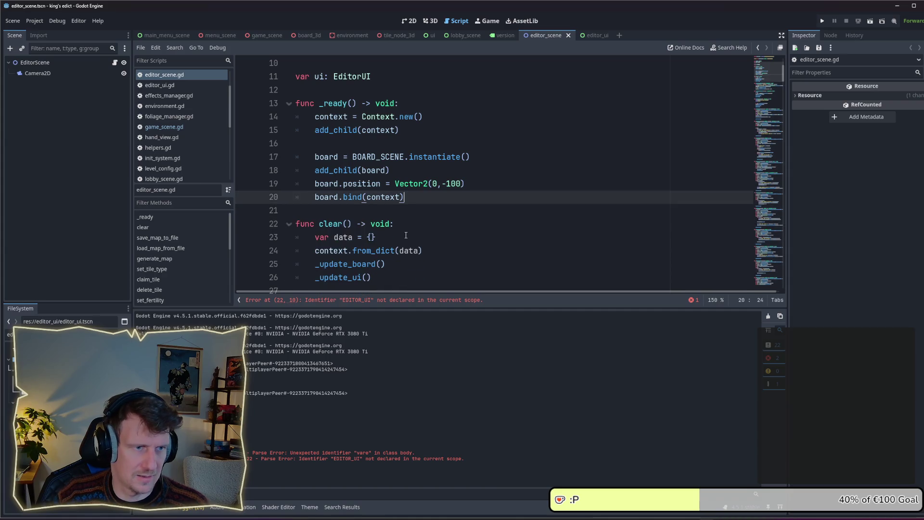
key(ctrl+s)
click(164, 126)
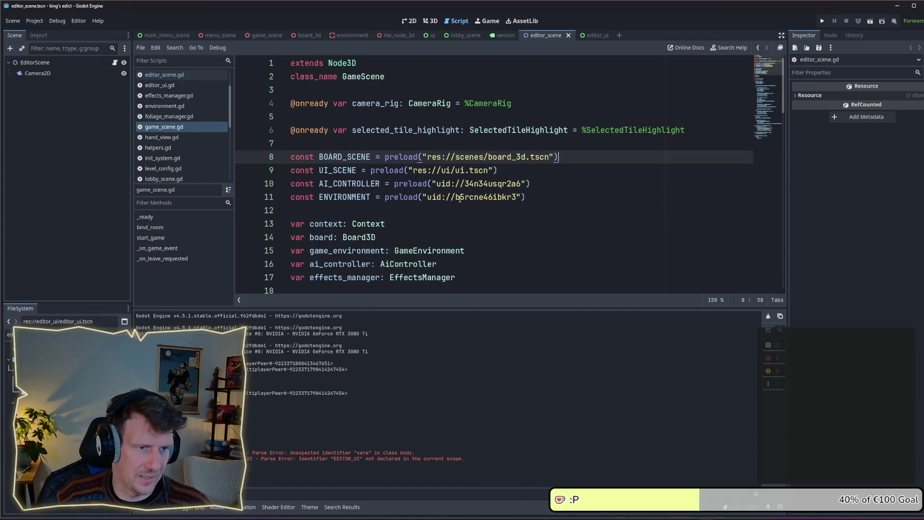
click(215, 38)
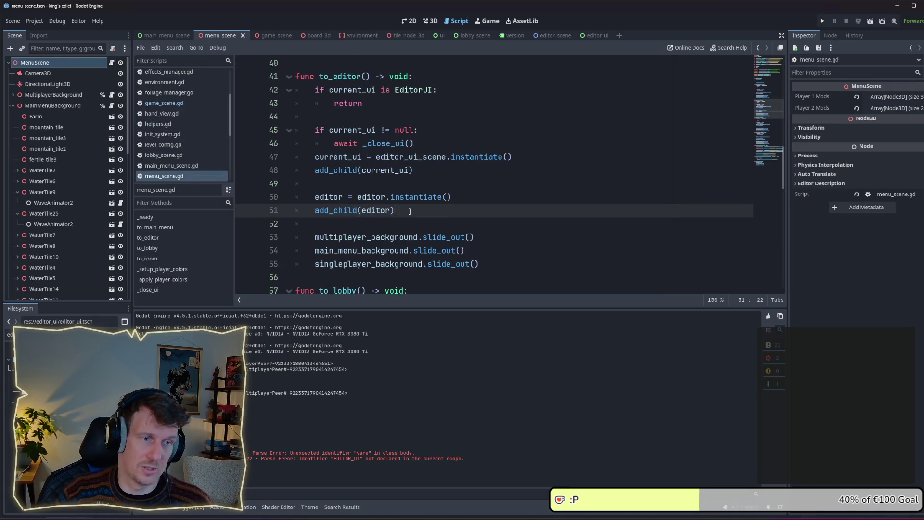
Add current_ui.bind(editor) above the instantiate line, surrounded by blank lines
key(Return)
text(current_ui.bu)
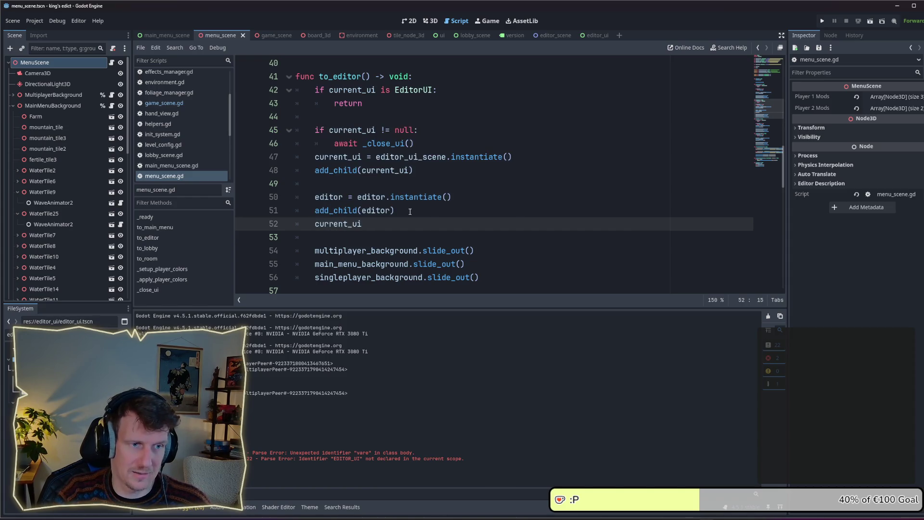
key(BackSpace)
text(ind()
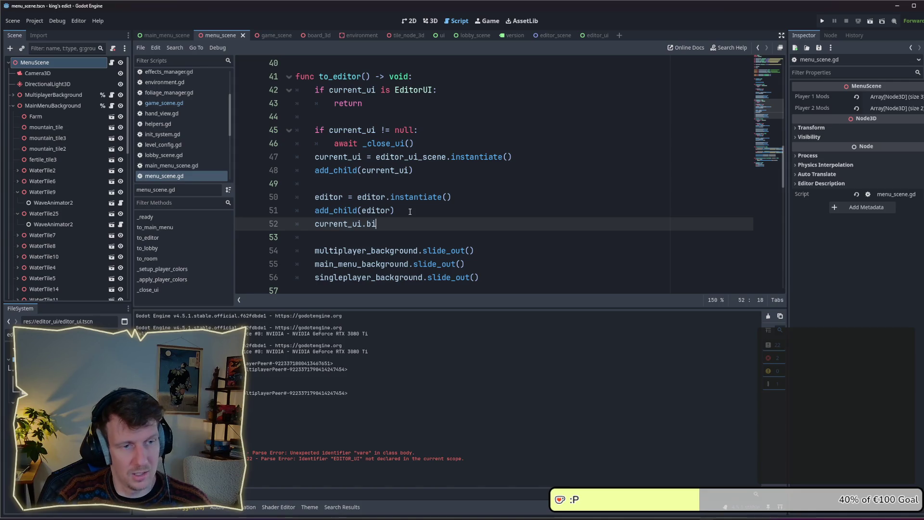
text(editr)
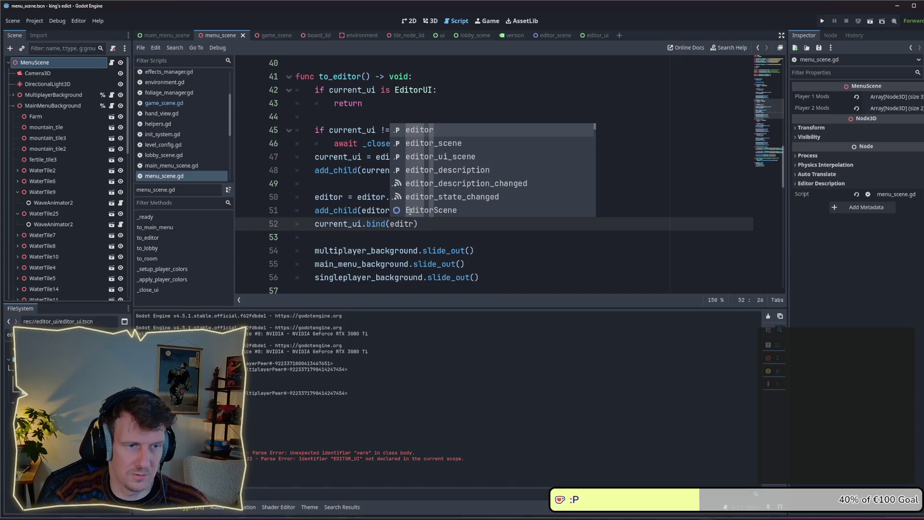
text(or))
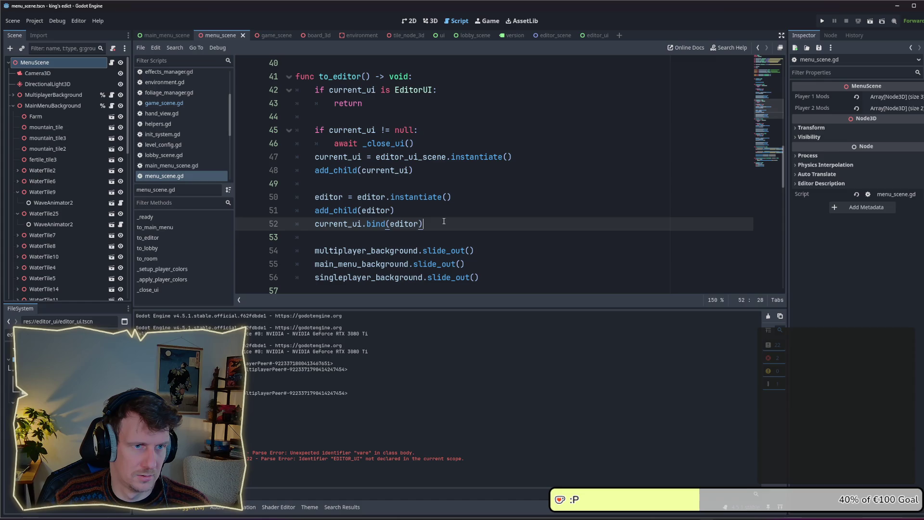
key(alt+Up)
key(alt+Up)
key(alt+Up)
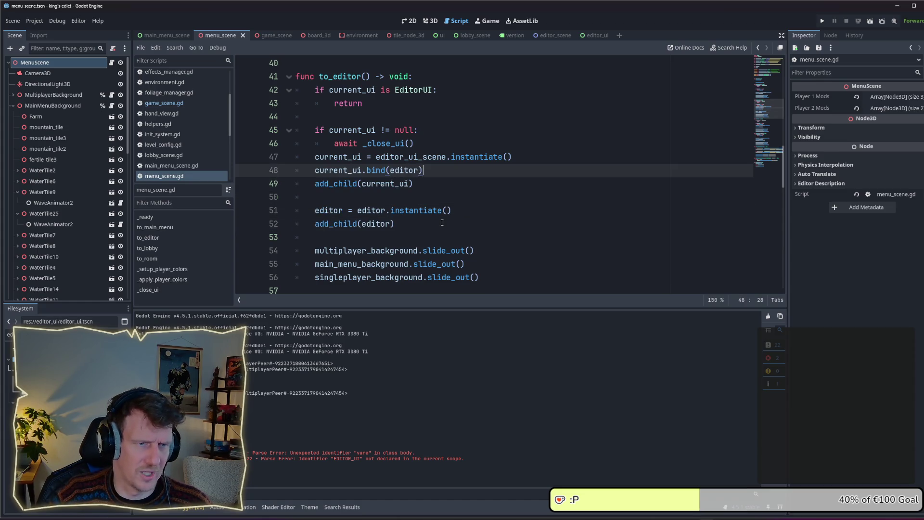
key(alt+Up)
key(Home)
key(Return)
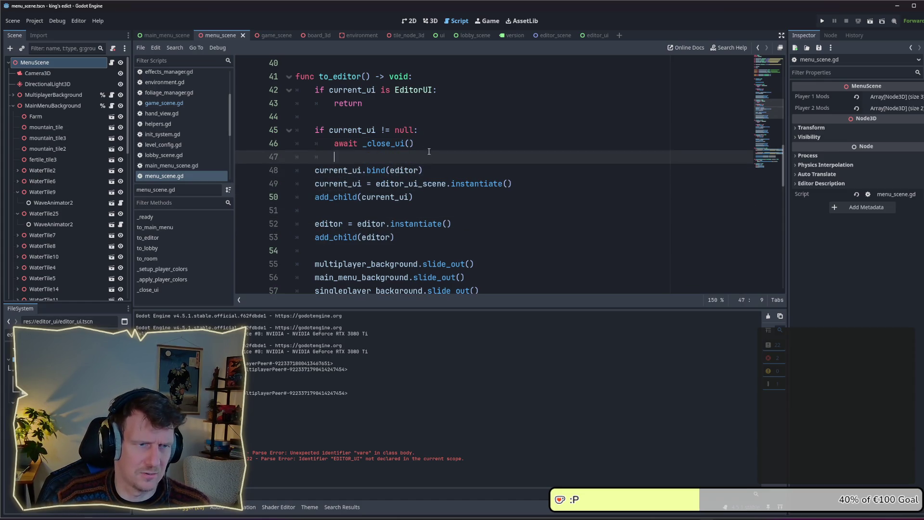
key(End)
key(Return)
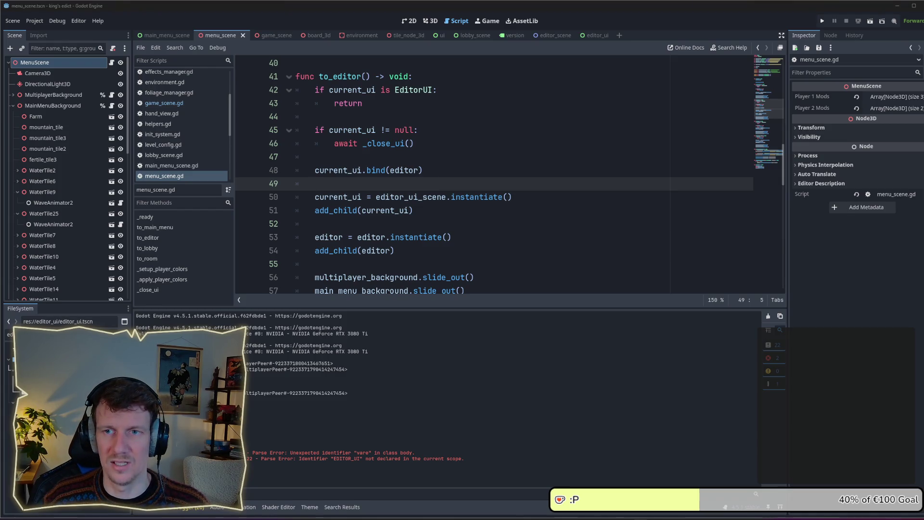
Move the two editor setup lines above the bind call in to_editor
key(alt+Tab)
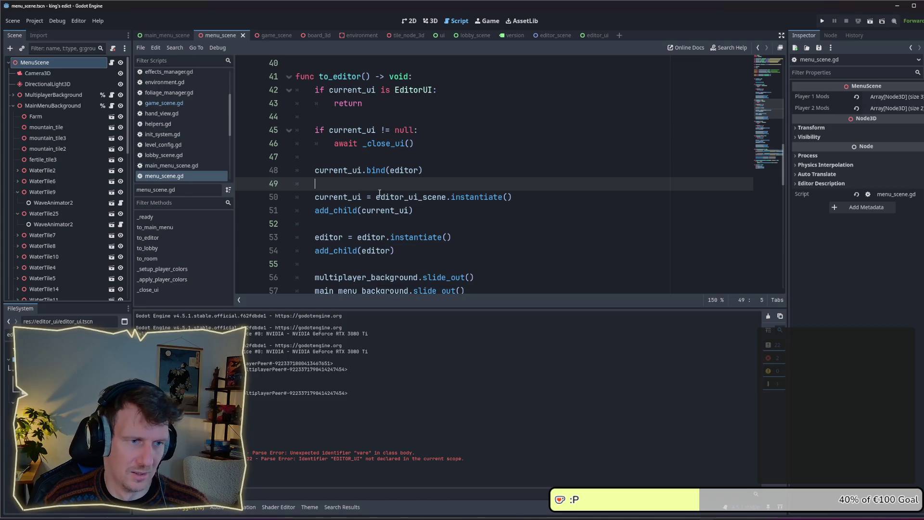
scroll(359, 175, down, 1)
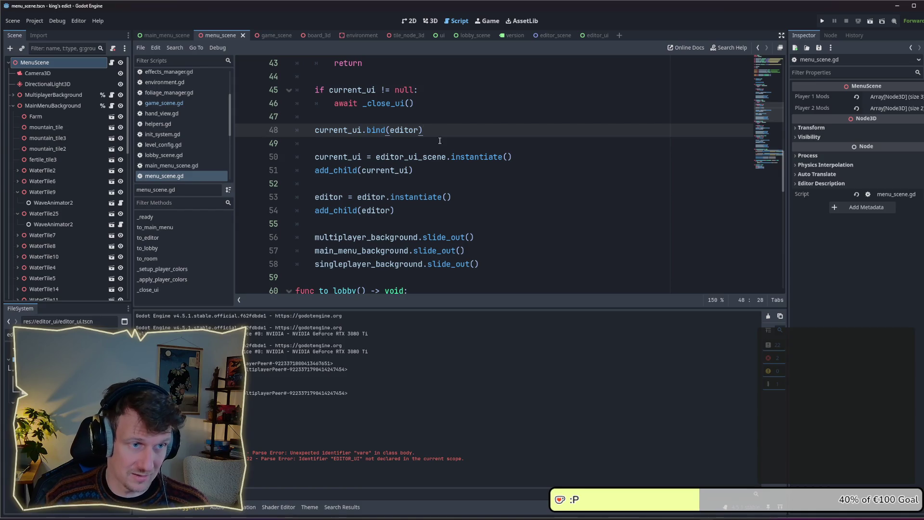
drag(413, 210, 291, 199)
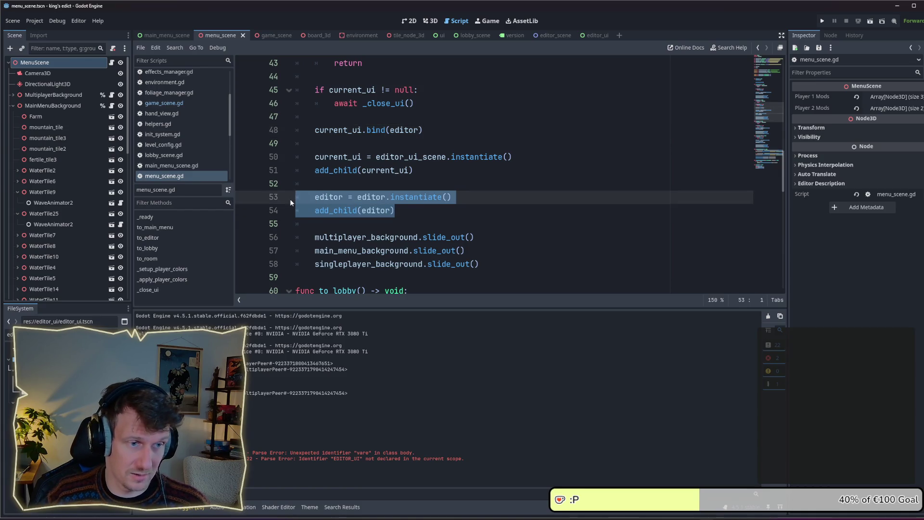
key(alt+Up)
key(alt+Up)
key(alt+Up)
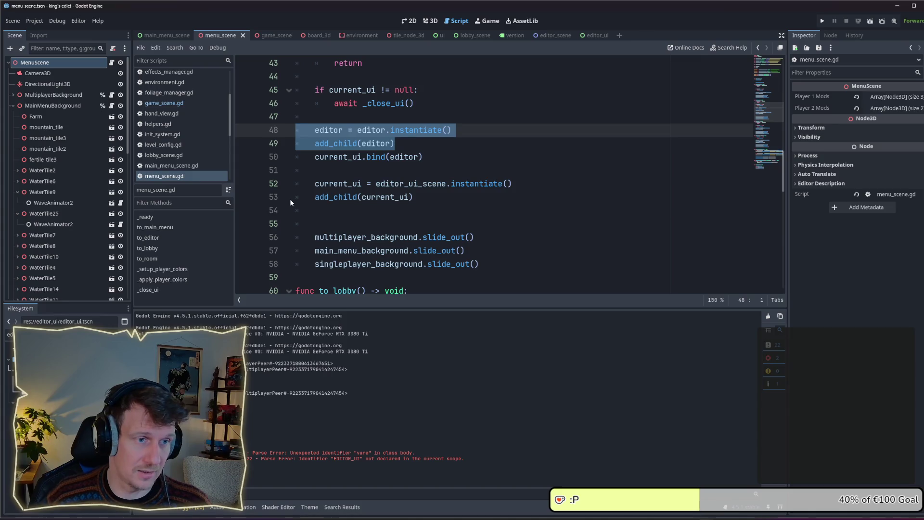
Move current_ui.bind(editor) below add_child(current_ui), fix its indentation, and remove the leftover blank line
drag(423, 157, 288, 158)
key(ctrl+c)
key(BackSpace)
key(BackSpace)
click(430, 186)
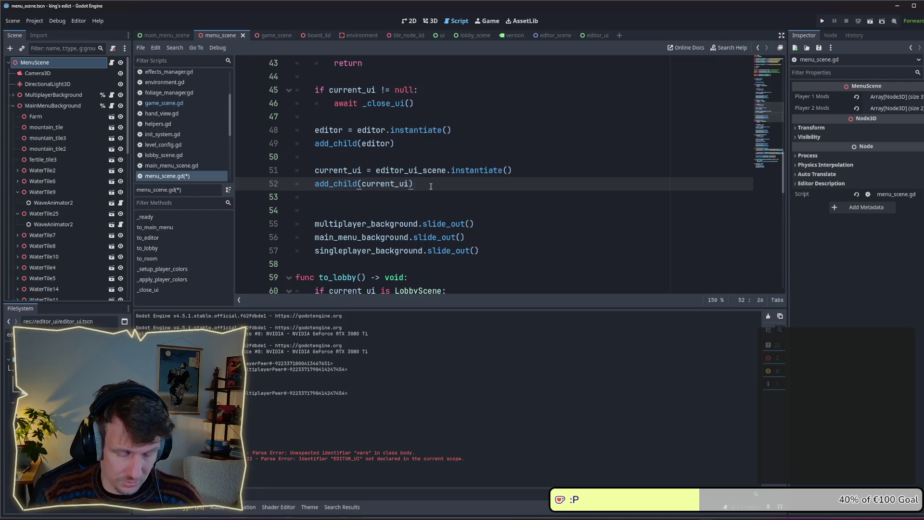
key(Return)
key(ctrl+v)
key(Home)
key(BackSpace)
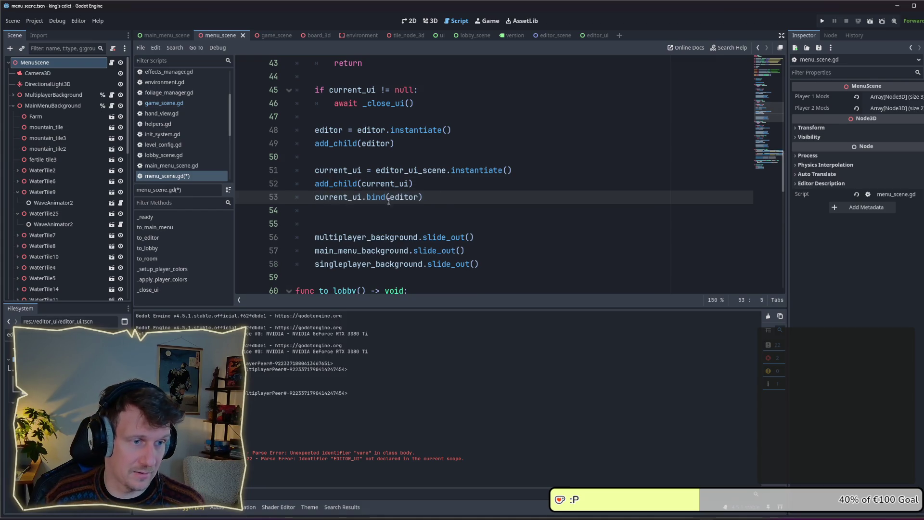
key(End)
key(ctrl+s)
key(Up)
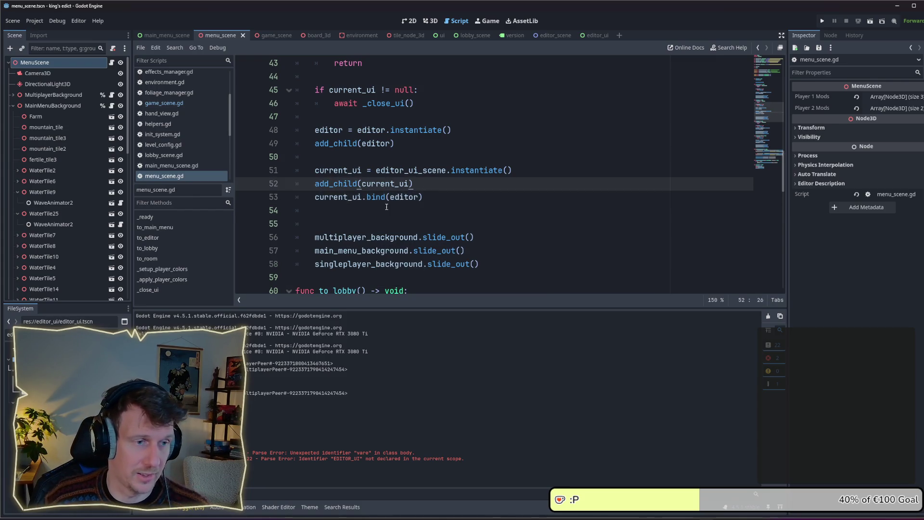
click(390, 206)
key(BackSpace)
key(BackSpace)
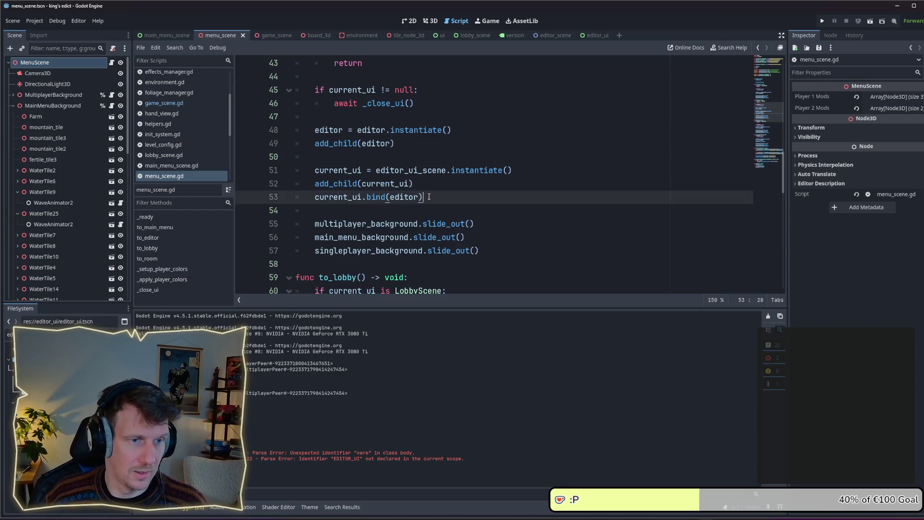
Review the finished to_editor function and scroll down to to_lobby
scroll(429, 196, up, 1)
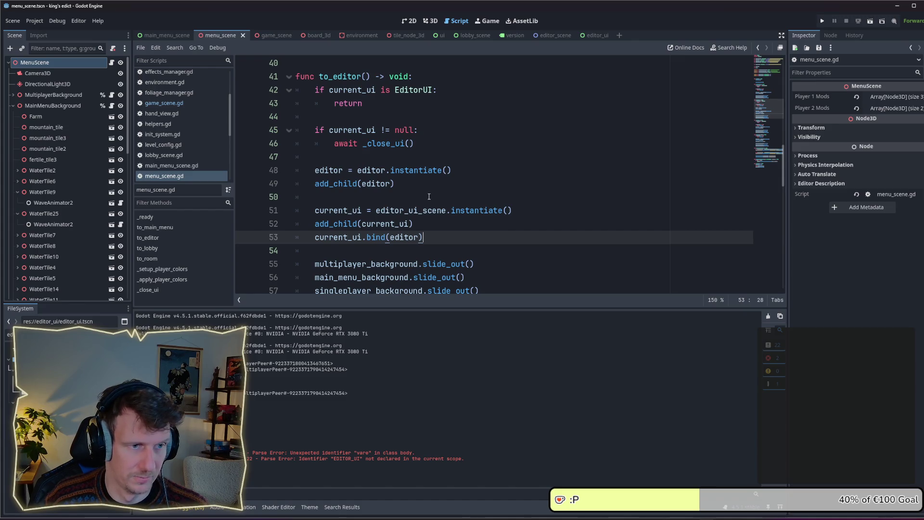
click(415, 188)
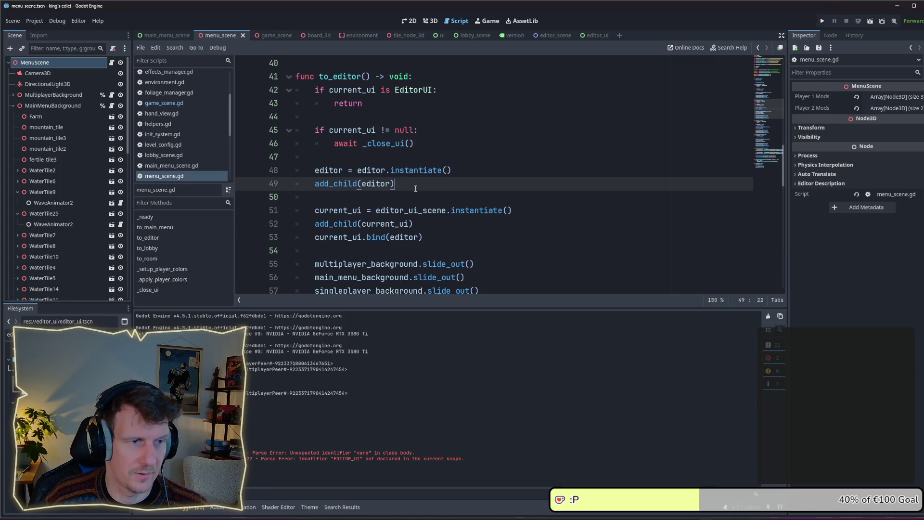
scroll(415, 188, up, 1)
scroll(416, 188, down, 5)
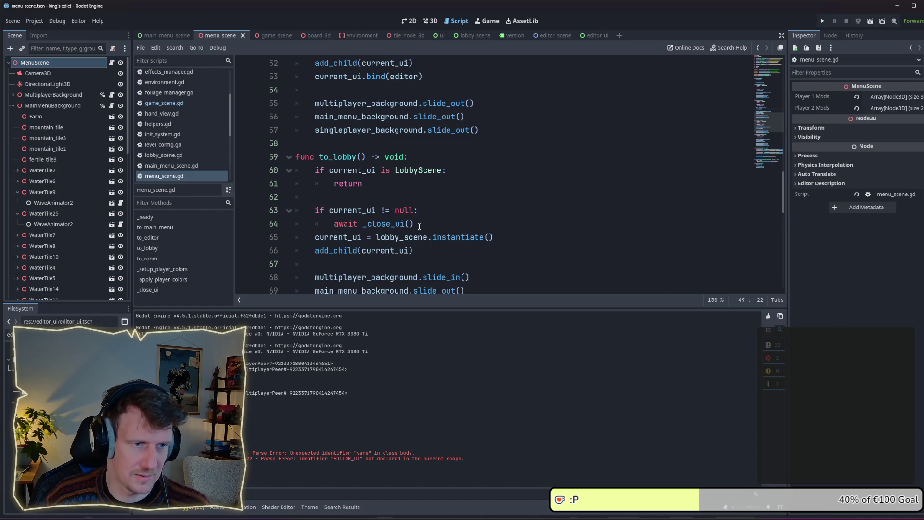
scroll(419, 227, down, 2)
In to_lobby, add 'if editor != null: editor.queue_free()' after await _close_ui() and save
click(418, 146)
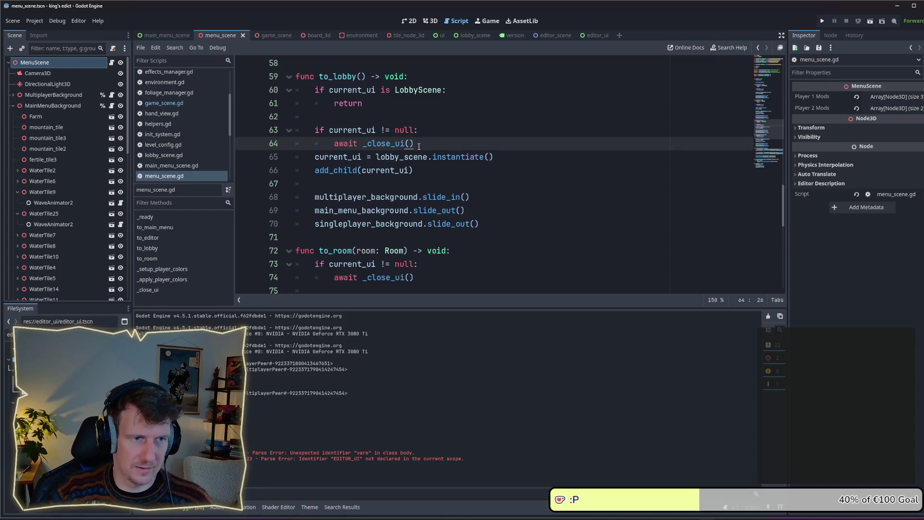
key(Return)
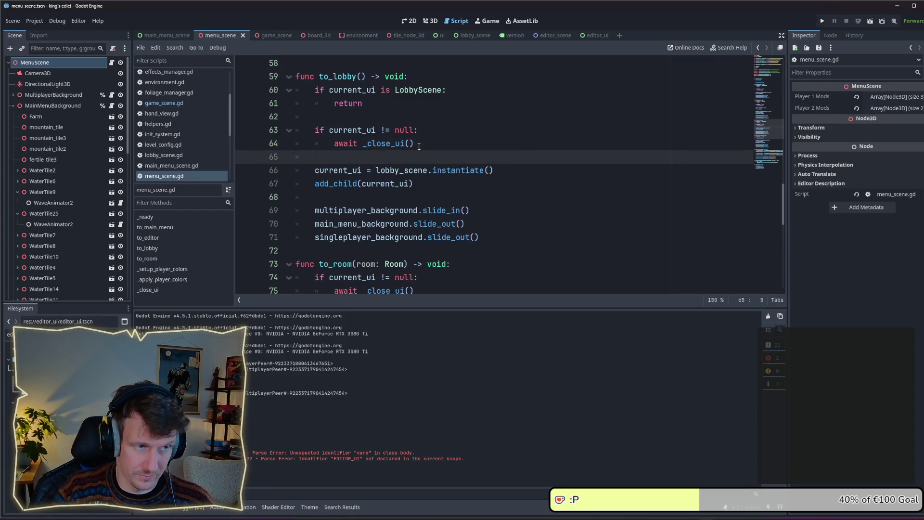
text(if)
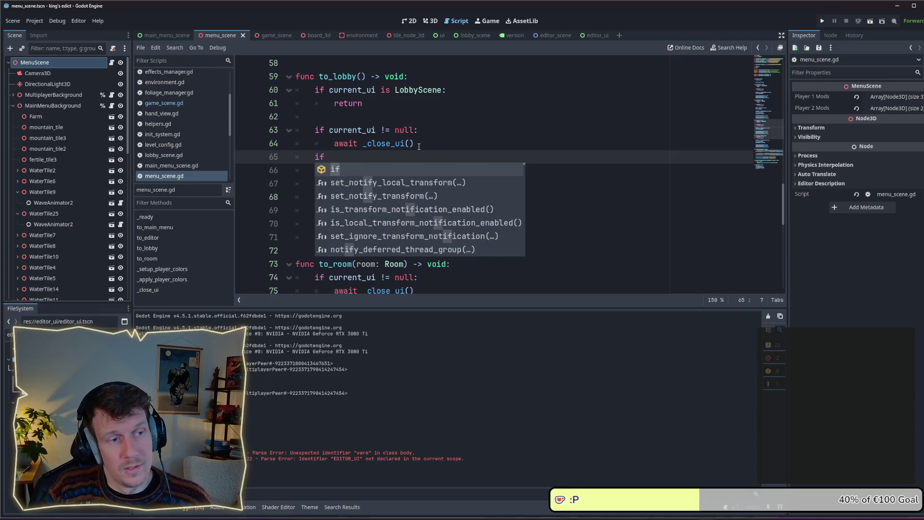
text( edit)
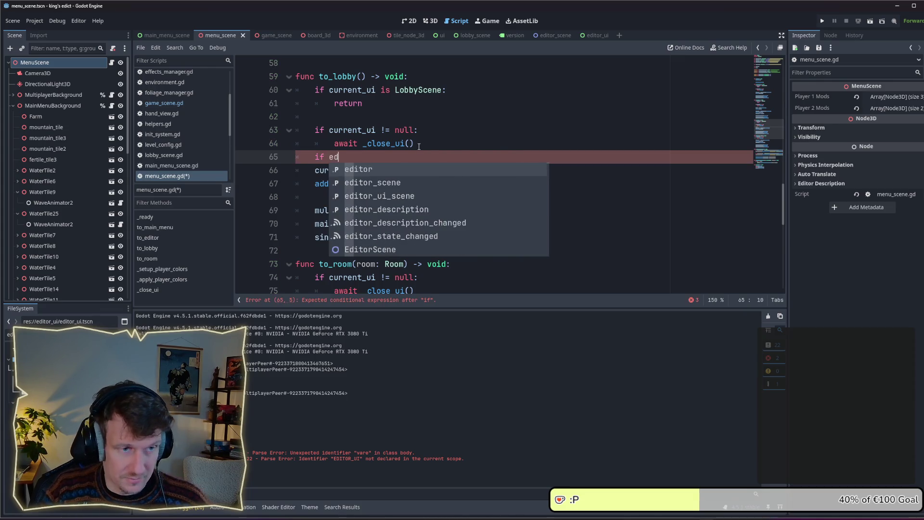
key(Return)
text(!)
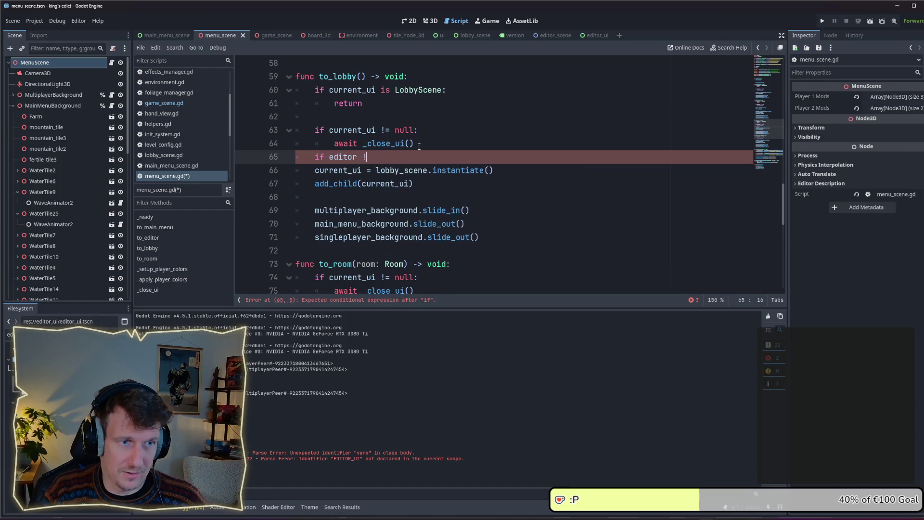
text(= null:)
key(Return)
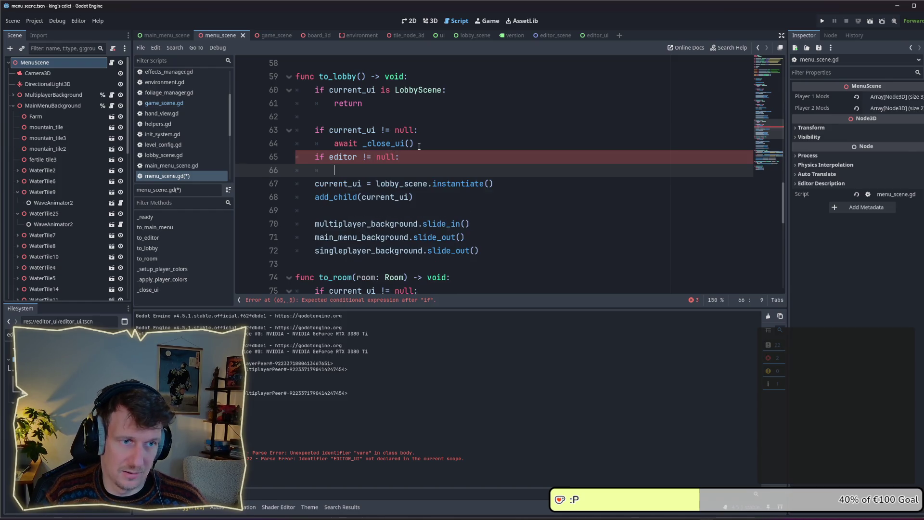
text(edi)
key(Return)
text(editor.)
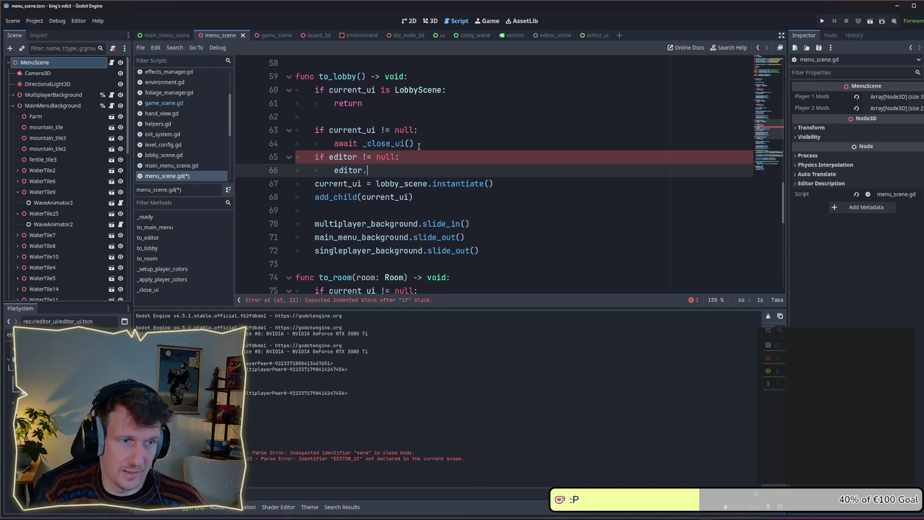
text(queu)
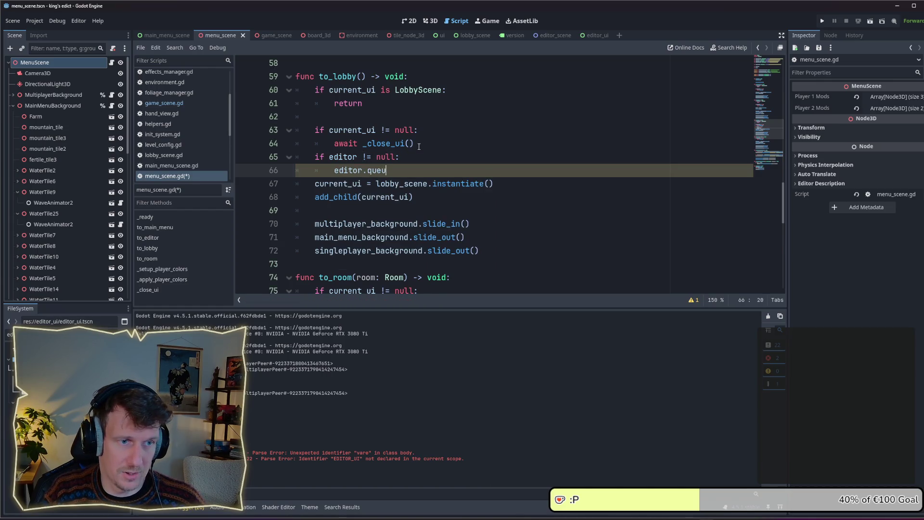
text(e_free)
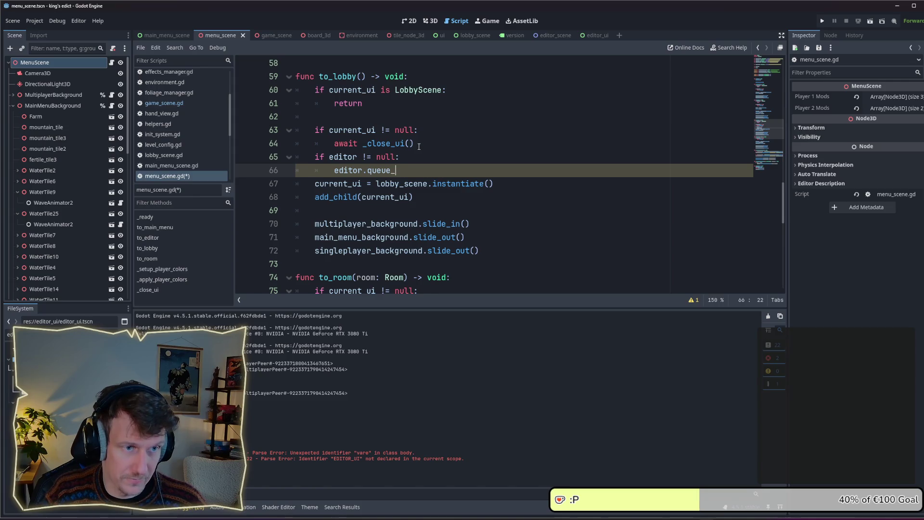
key(Return)
key(ctrl+s)
Copy the editor null check into to_room after await _close_ui() and dedent it
drag(422, 170, 310, 156)
key(ctrl+c)
scroll(366, 173, down, 3)
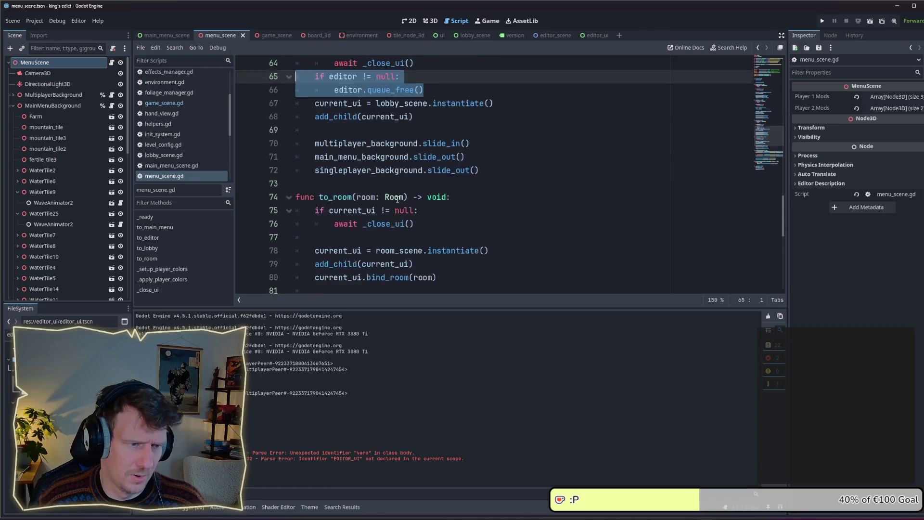
click(426, 183)
key(Return)
key(ctrl+v)
click(427, 199)
key(shift+Tab)
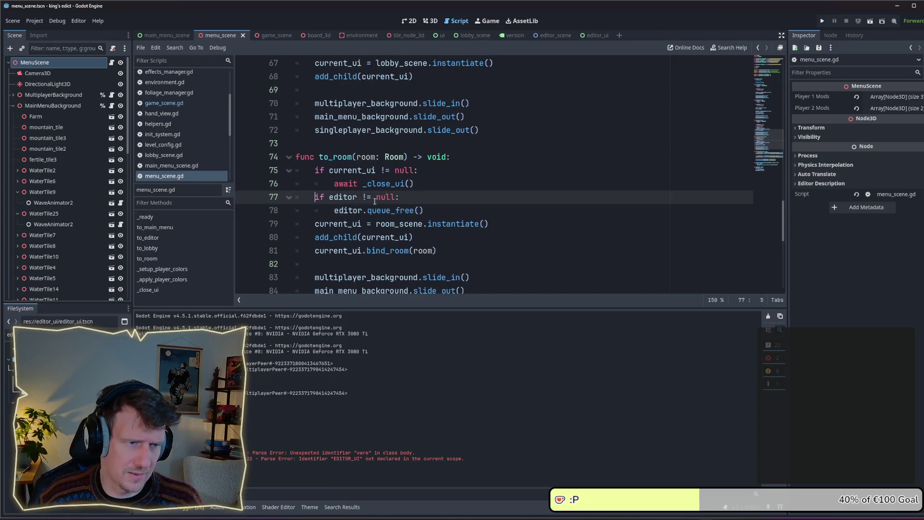
Insert a blank line after editor.queue_free() in to_room, before the room_scene instantiation
click(446, 213)
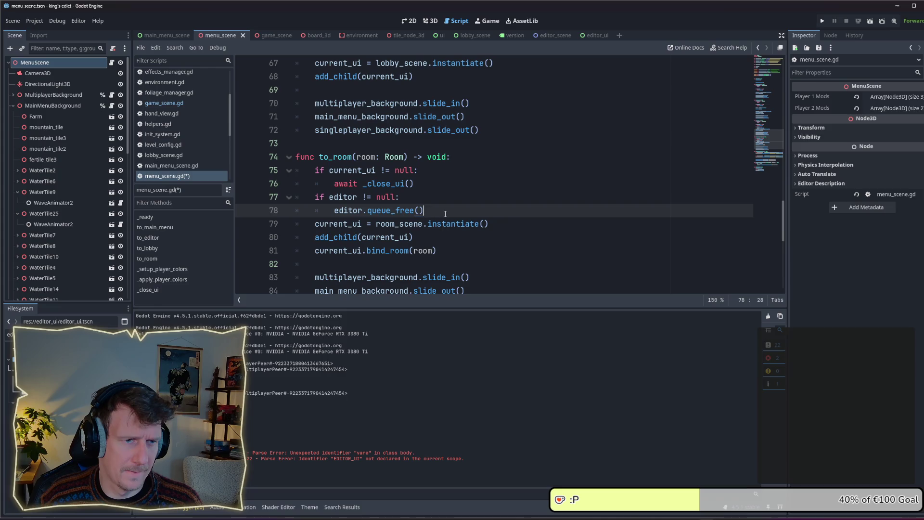
key(Return)
key(BackSpace)
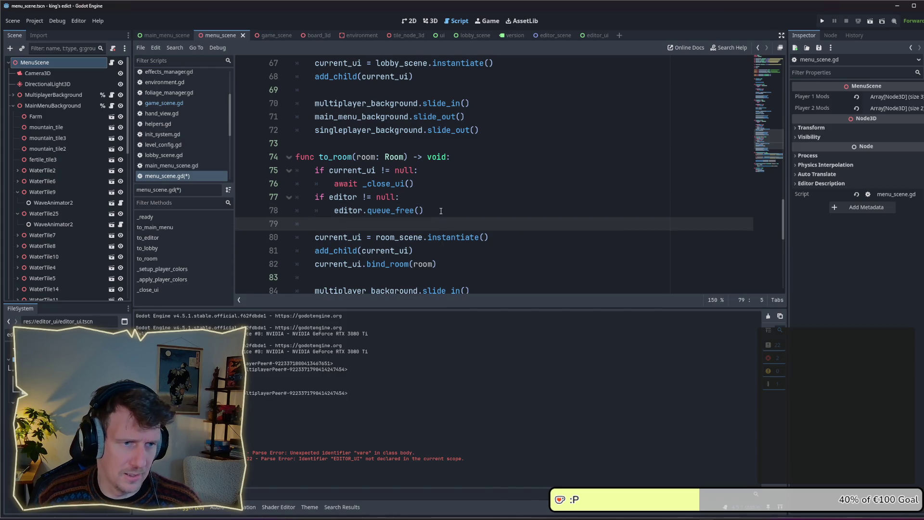
scroll(441, 211, down, 2)
scroll(441, 210, down, 5)
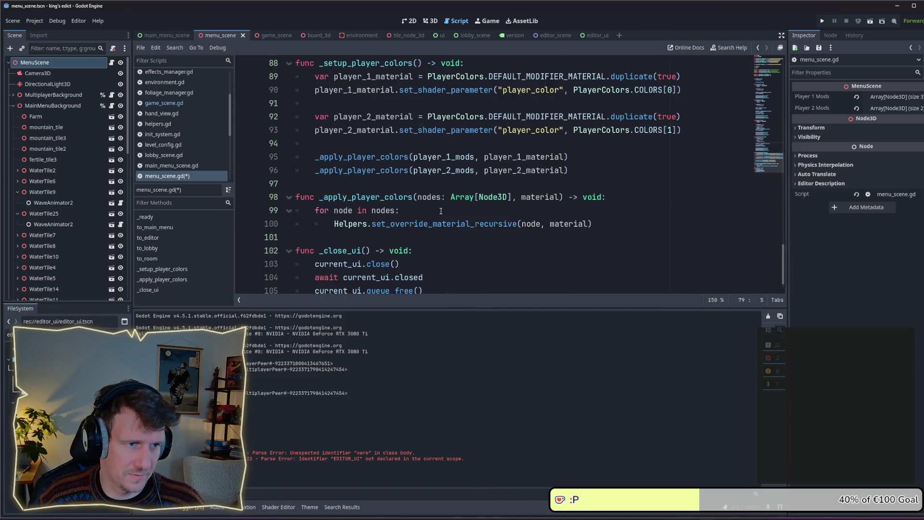
scroll(440, 210, up, 3)
scroll(441, 211, down, 3)
scroll(441, 210, up, 3)
scroll(441, 210, down, 3)
scroll(441, 210, up, 7)
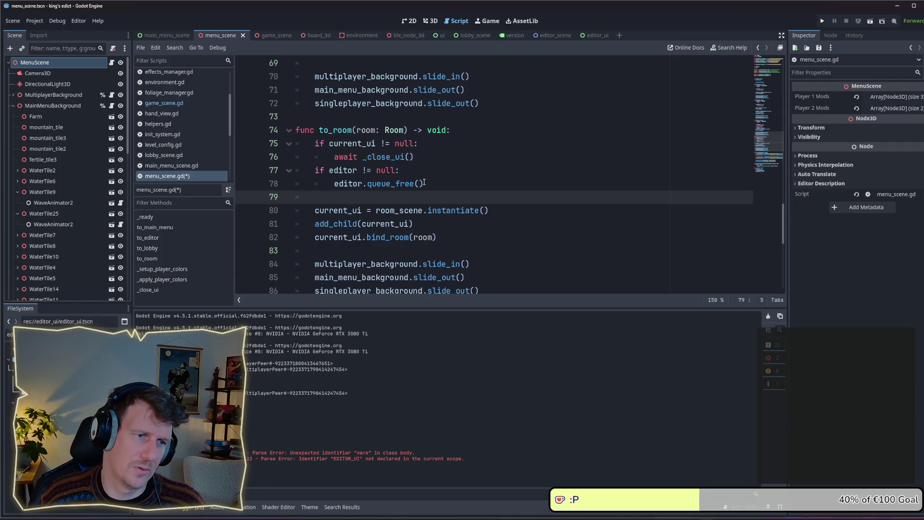
click(425, 144)
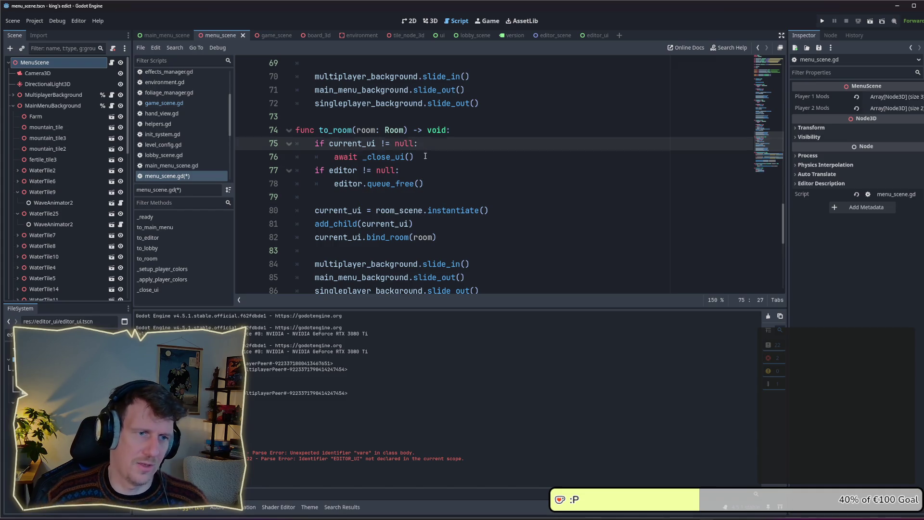
click(425, 156)
Add a _close_editor() call after await _close_ui() in to_room
key(Return)
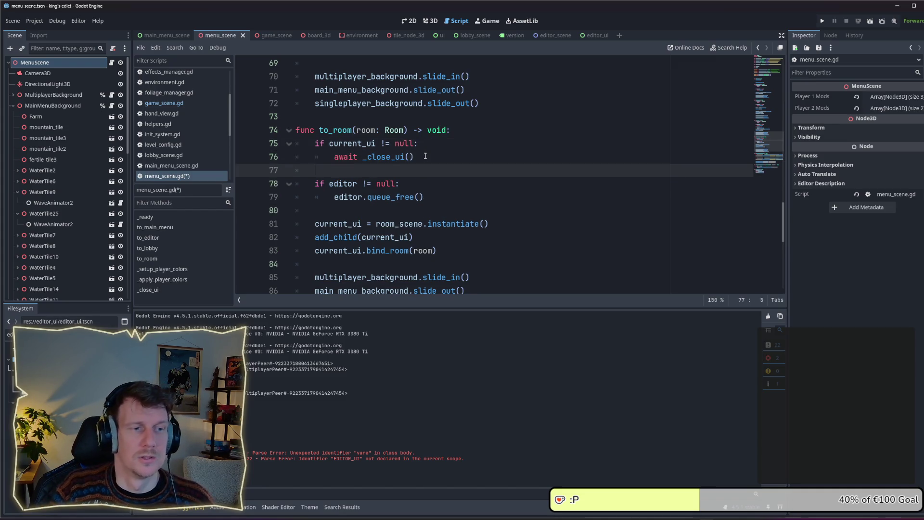
text(_clo)
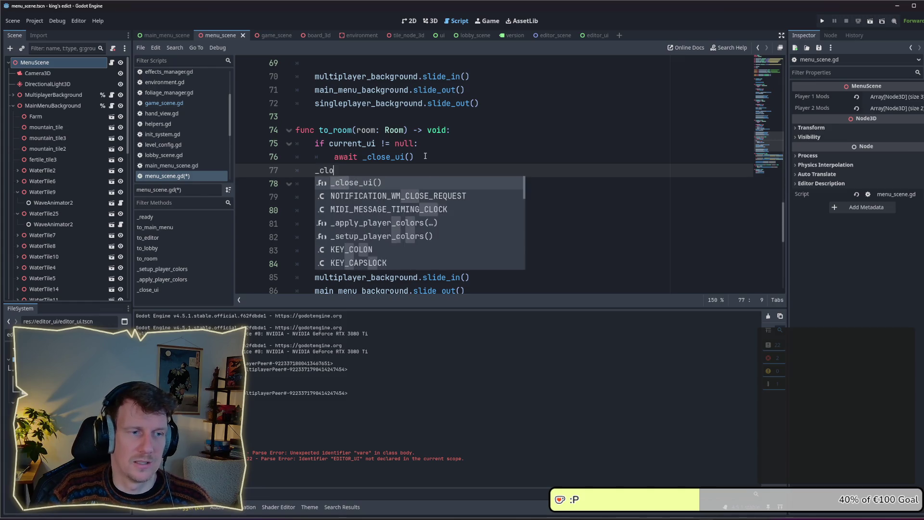
text(se())
key(BackSpace)
key(BackSpace)
text(_editor()
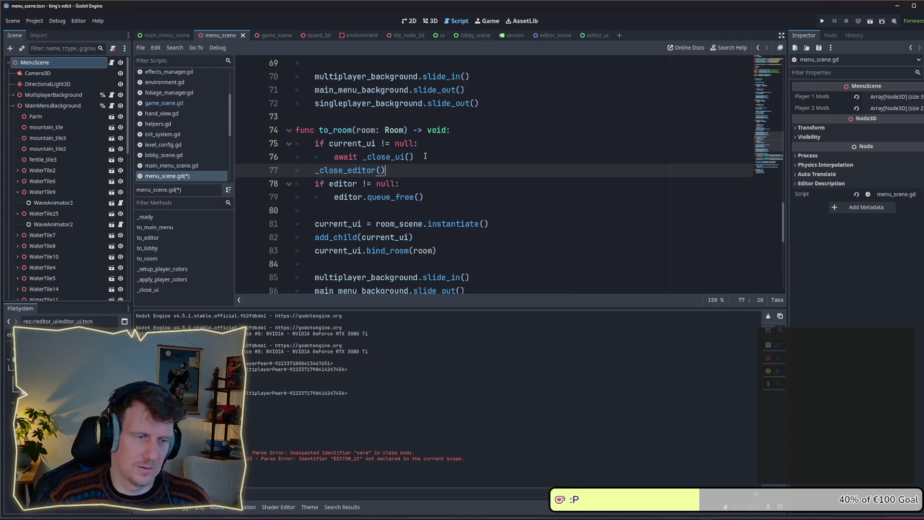
Delete the old inline editor null check from to_room
drag(486, 194, 278, 189)
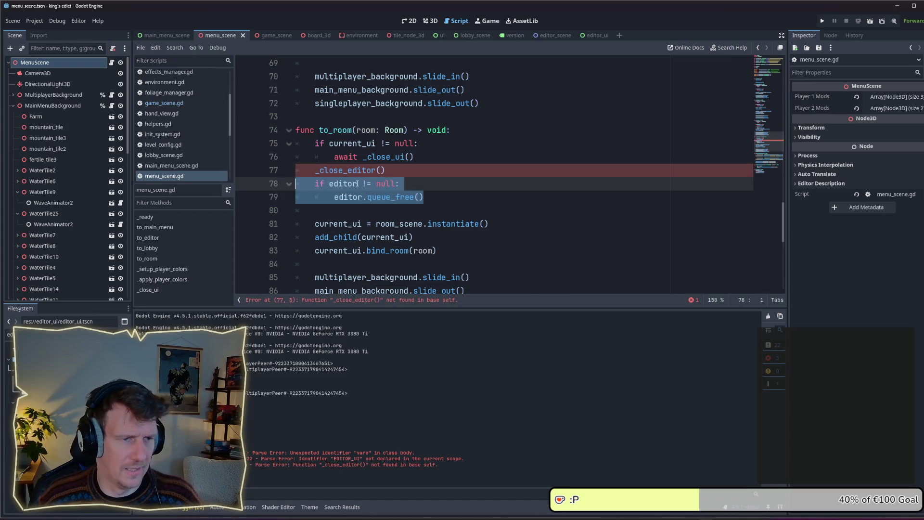
key(ctrl+x)
key(BackSpace)
scroll(363, 245, down, 5)
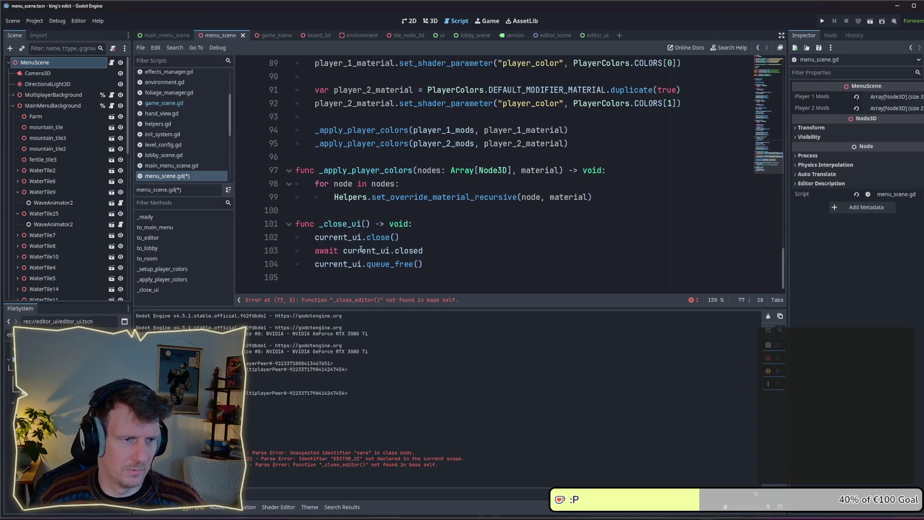
Declare a new func _close_editor() -> void: at the end of menu_scene.gd
click(355, 265)
key(End)
key(Return)
key(BackSpace)
key(Return)
text(func)
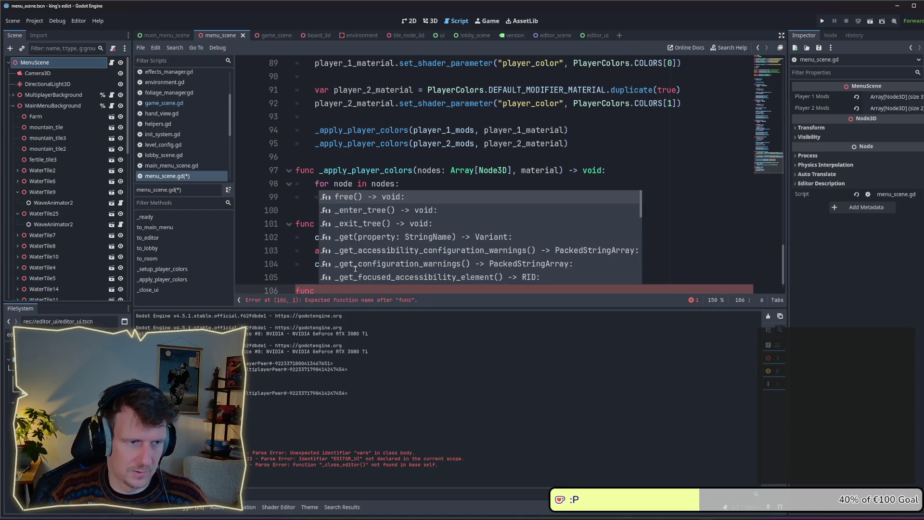
click(437, 170)
scroll(422, 180, down, 1)
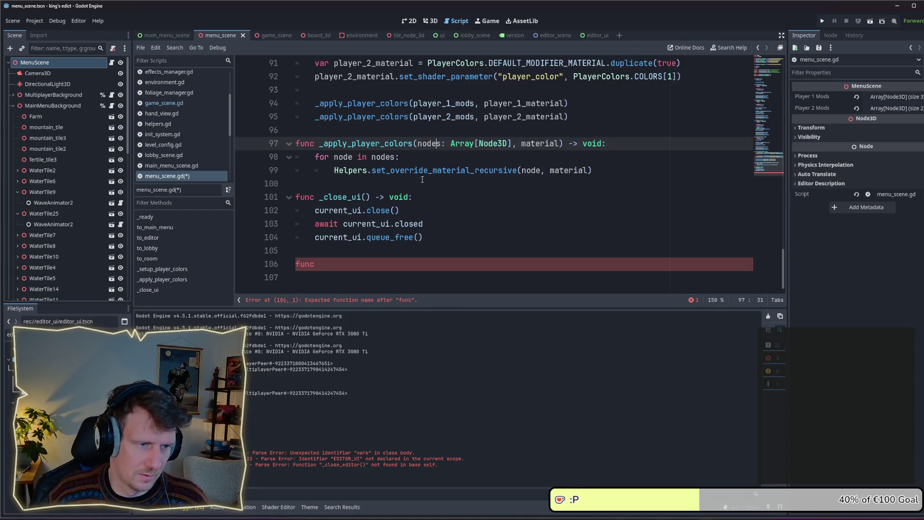
click(350, 264)
text(_cl)
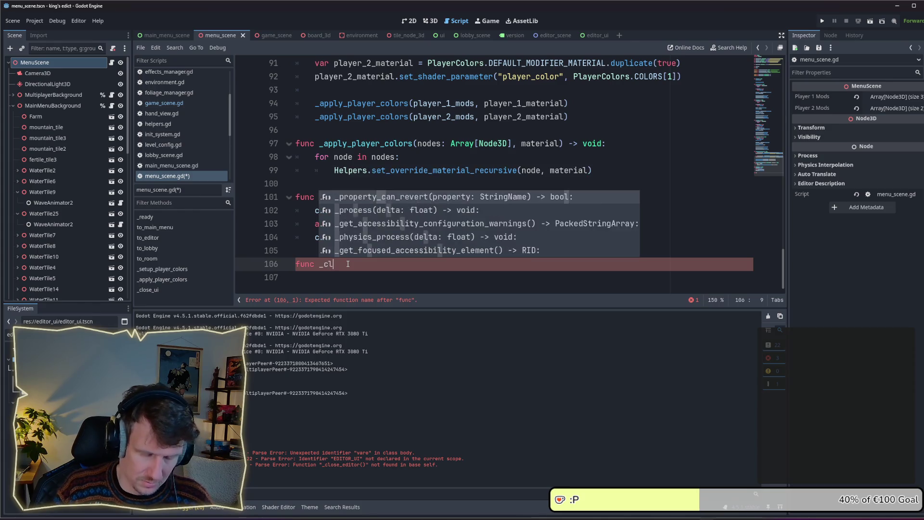
text(ose_editor(9)
key(BackSpace)
text())
key(BackSpace)
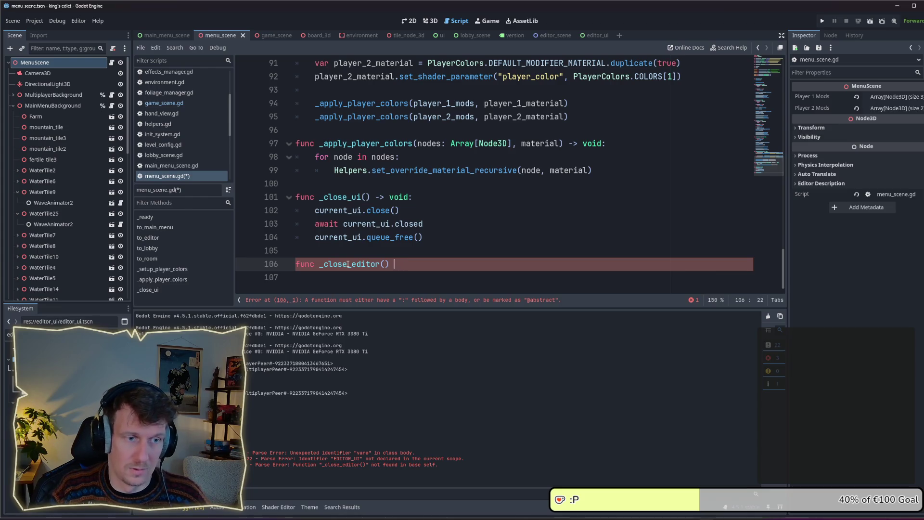
text(vo)
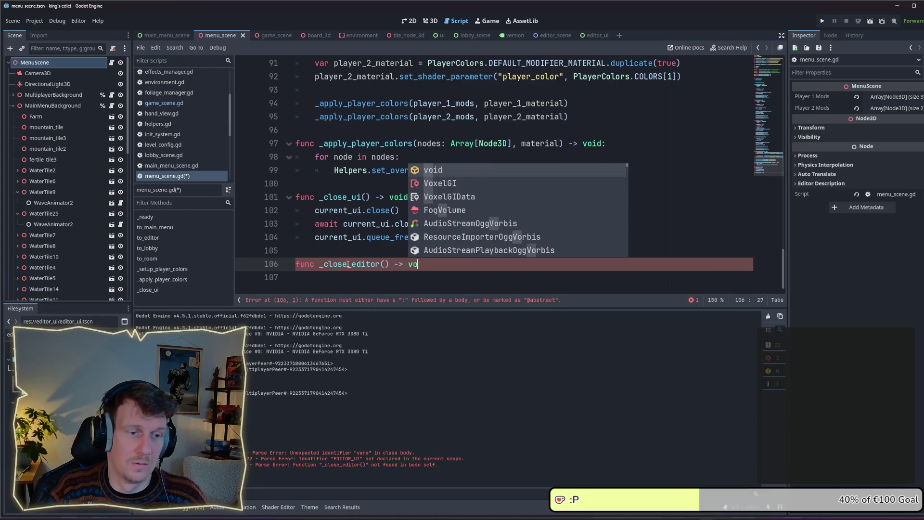
text(id:)
key(Return)
Fill _close_editor with 'if editor != null: editor.queue_free()' and correct its indentation
text(if editor != null:)
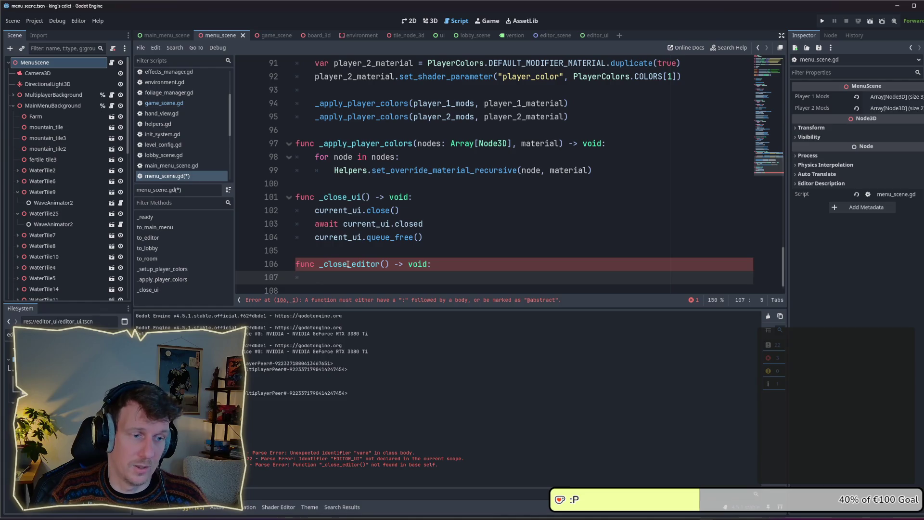
key(Return)
text(editor.queue_free())
key(Up)
key(Home)
key(shift+Tab)
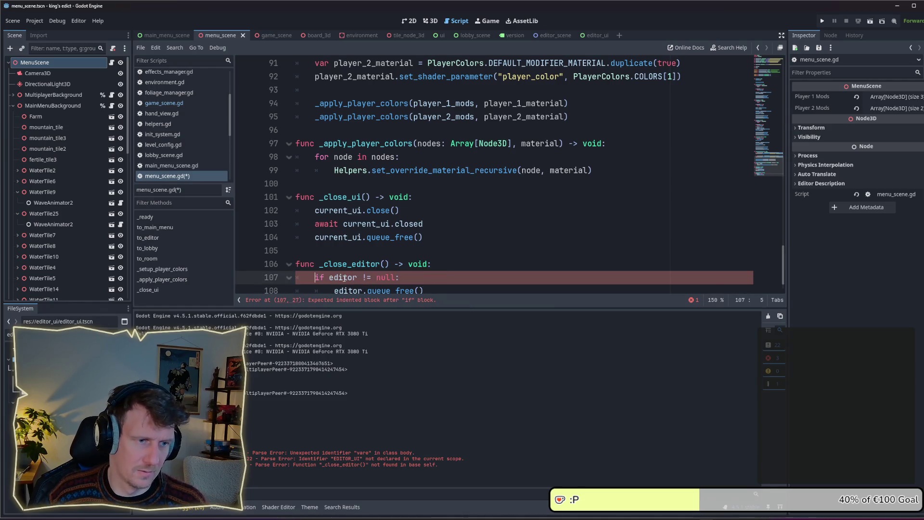
scroll(382, 265, down, 1)
double_click(361, 237)
scroll(361, 239, up, 7)
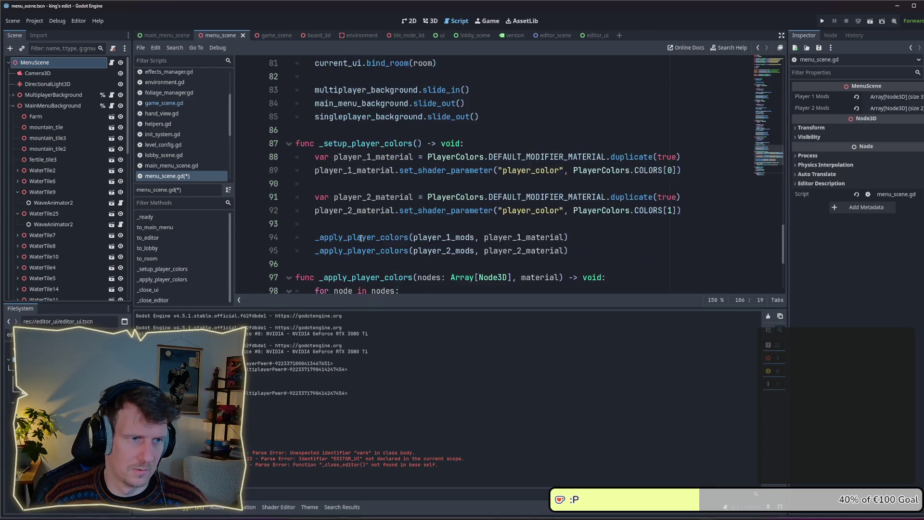
scroll(359, 179, up, 2)
scroll(356, 171, up, 1)
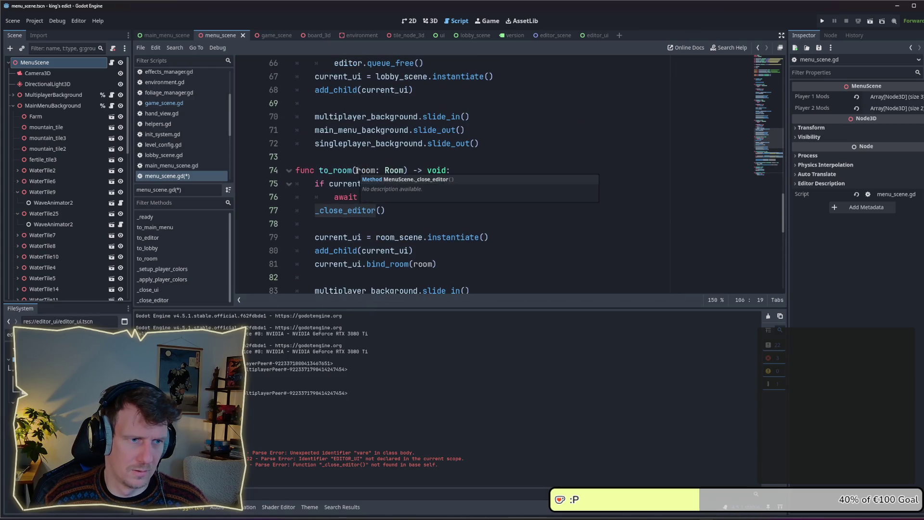
click(356, 170)
scroll(358, 169, up, 3)
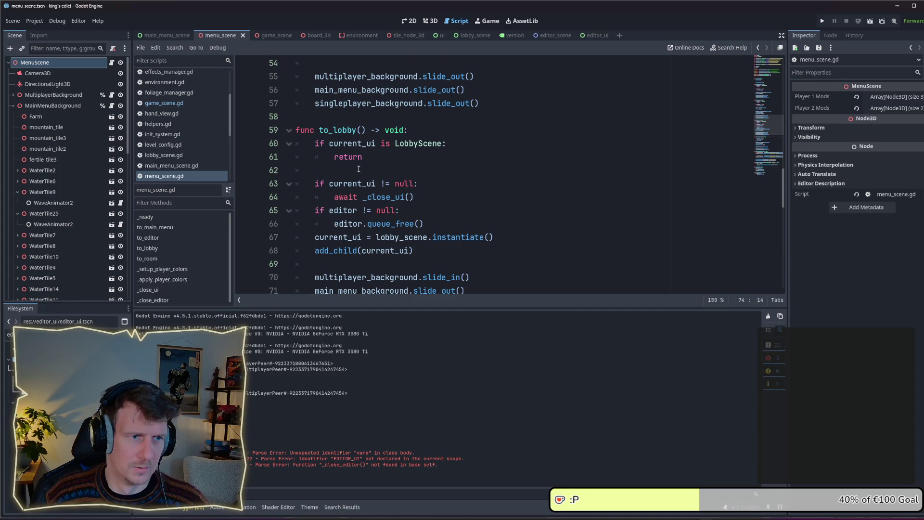
scroll(394, 151, down, 5)
key(Down)
key(Down)
key(Down)
key(End)
key(shift+Home)
key(ctrl+c)
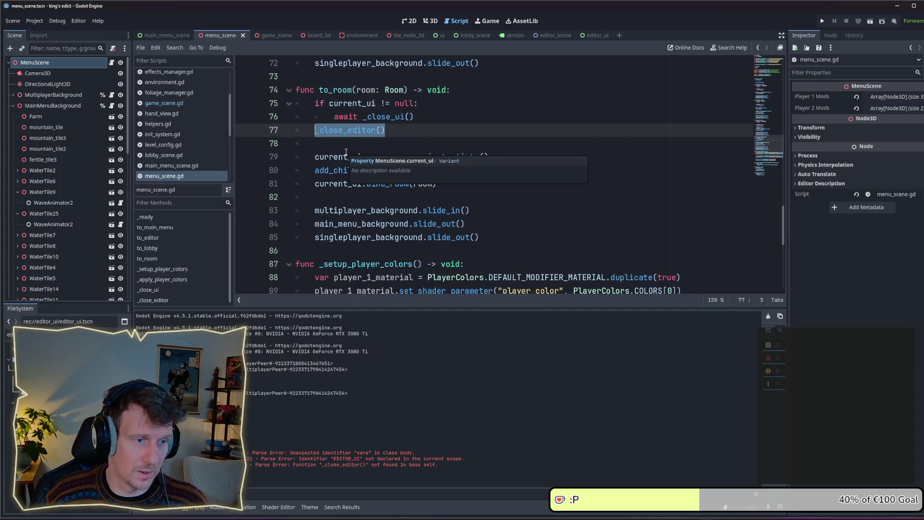
scroll(345, 152, down, 3)
scroll(394, 182, up, 5)
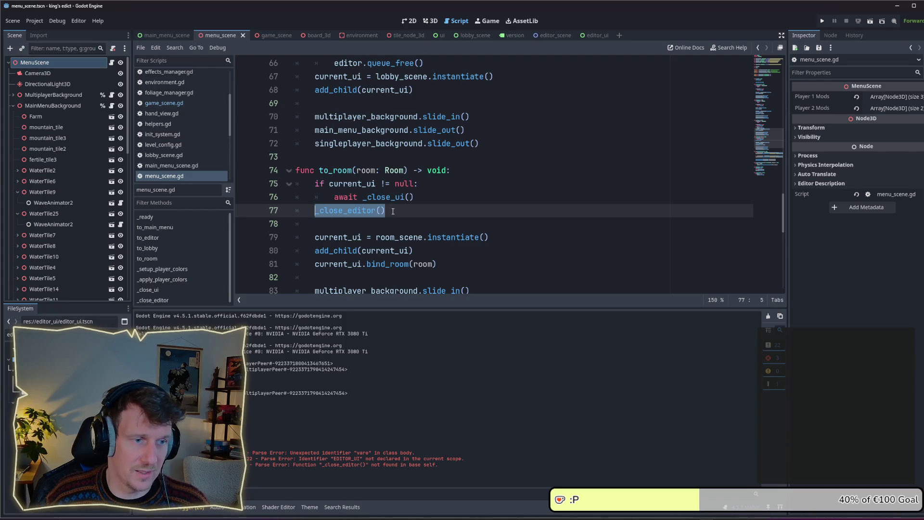
key(ctrl+Right)
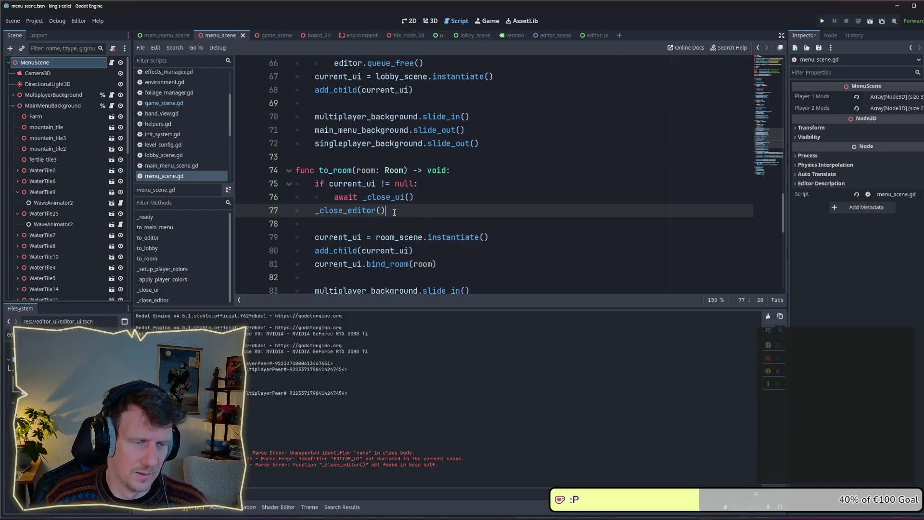
mouse_move(394, 212)
mouse_down()
mouse_move(406, 172)
mouse_move(293, 185)
mouse_up()
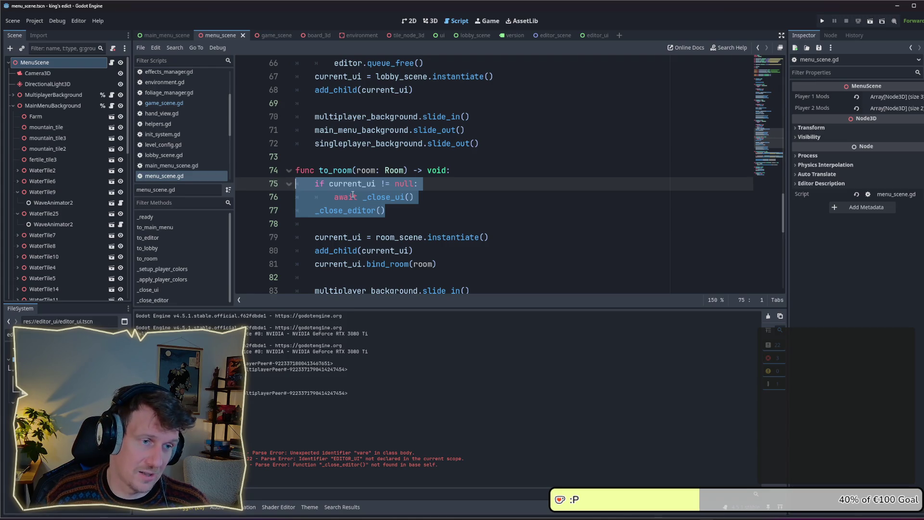
scroll(352, 195, up, 4)
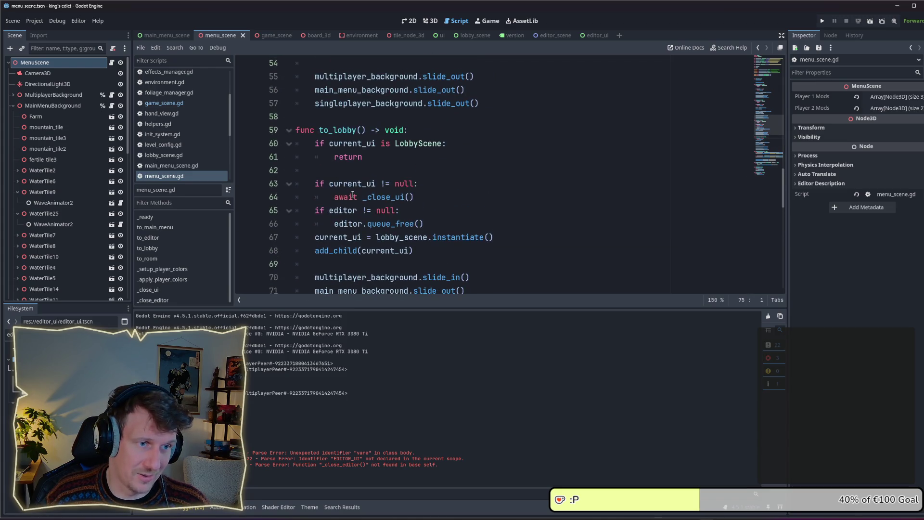
Replace to_lobby's inline editor null check with a _close_editor() call after await _close_ui()
click(424, 197)
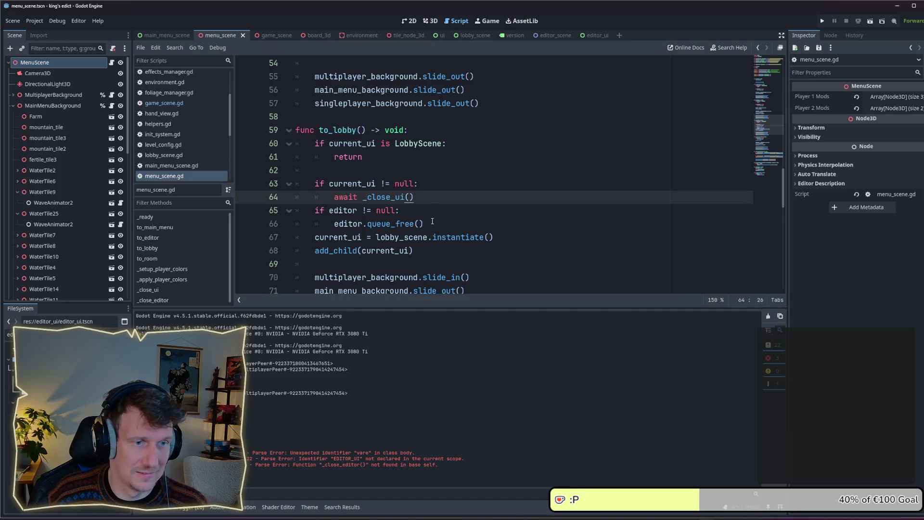
drag(433, 223, 317, 211)
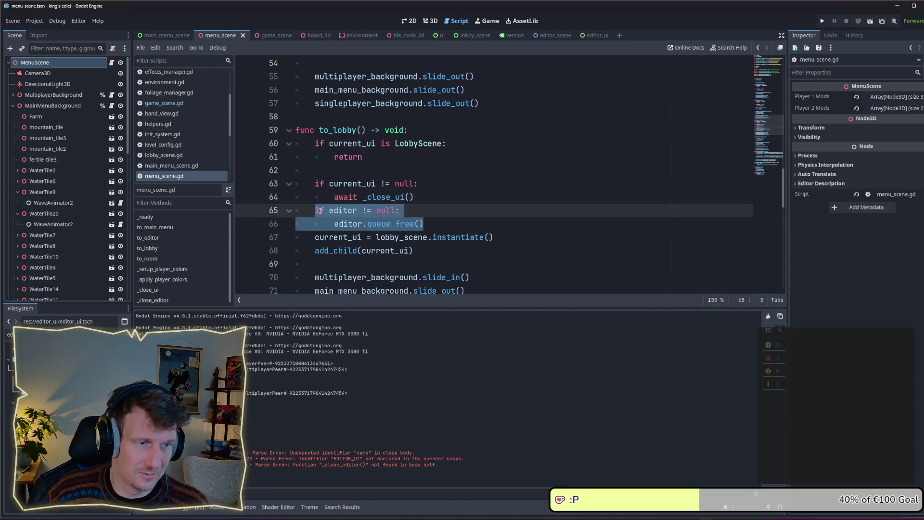
key(BackSpace)
text(_)
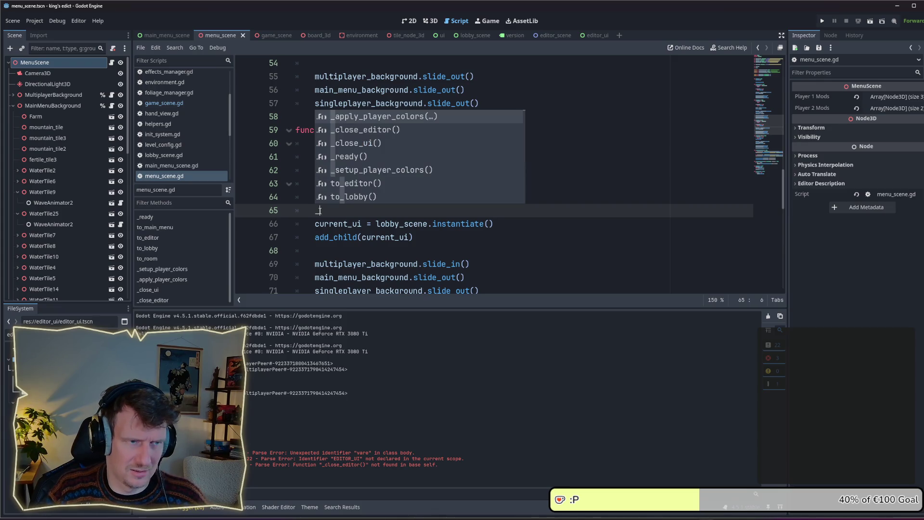
key(Down)
key(Return)
key(Return)
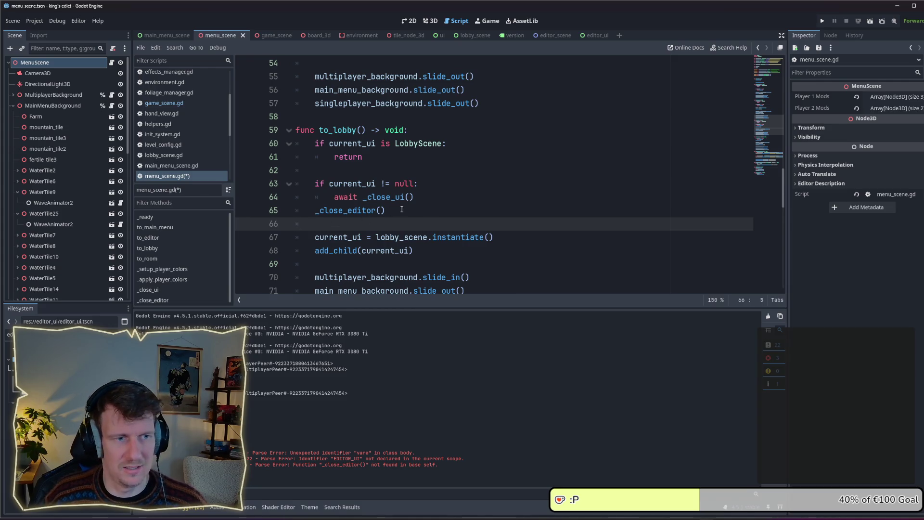
drag(388, 212, 307, 188)
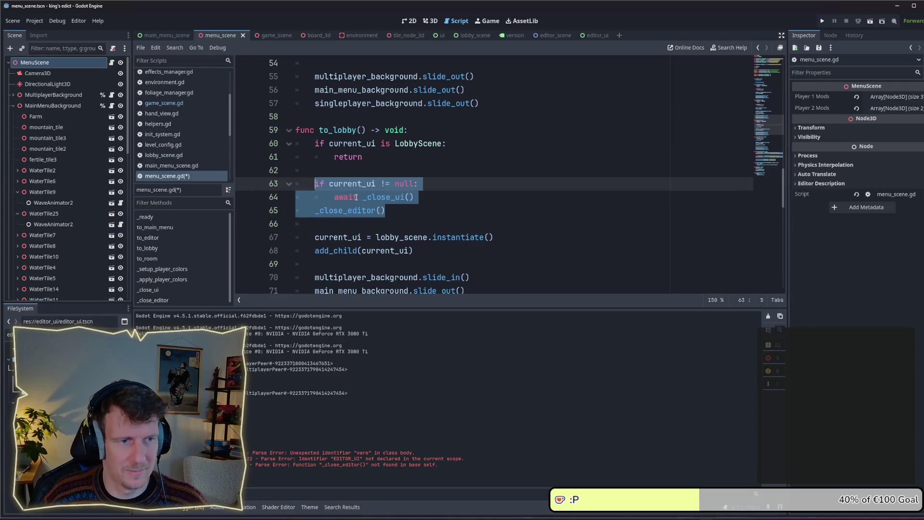
scroll(356, 197, down, 12)
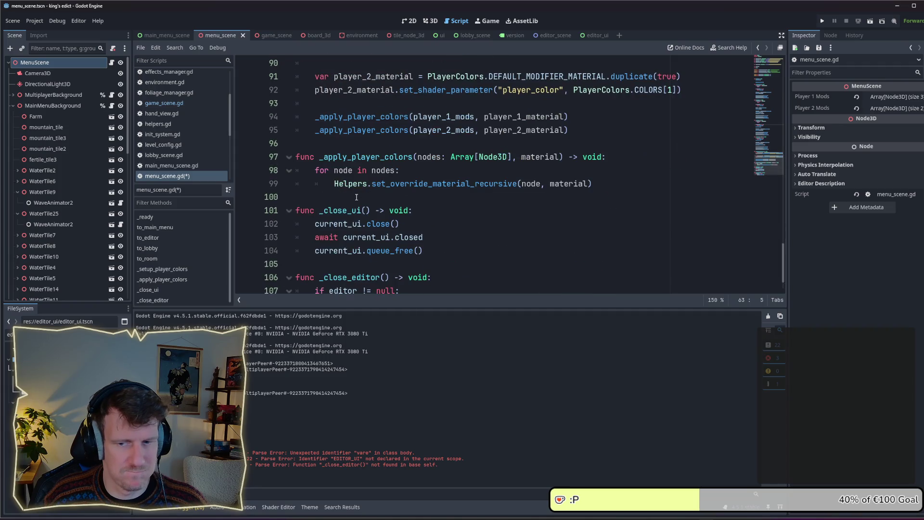
Add a new 'func _close_menu() -> void:' header above _close_ui in menu_scene.gd
scroll(356, 197, down, 1)
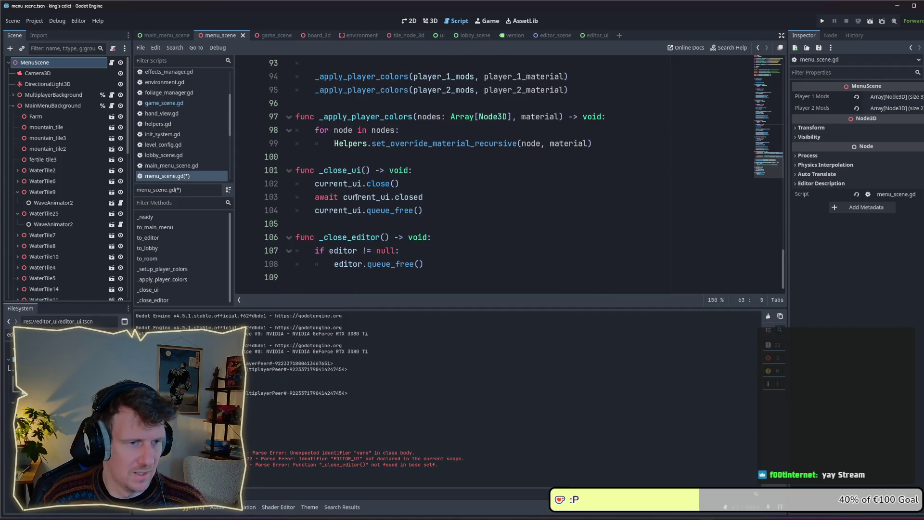
click(339, 166)
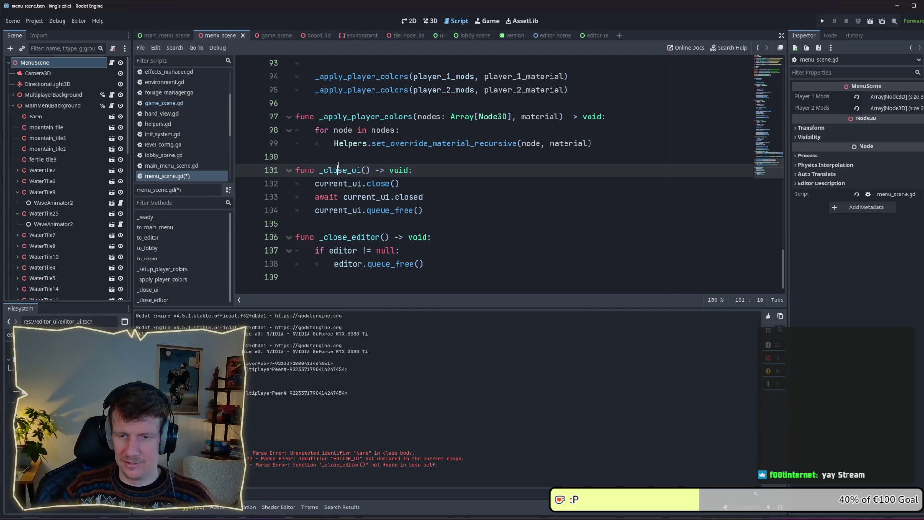
key(Up)
key(Return)
key(Return)
key(Up)
text(f)
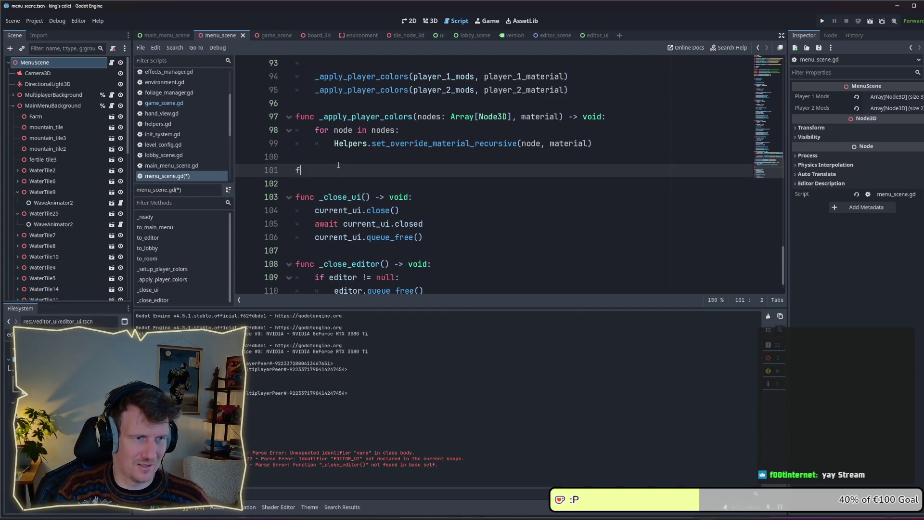
text(unc_)
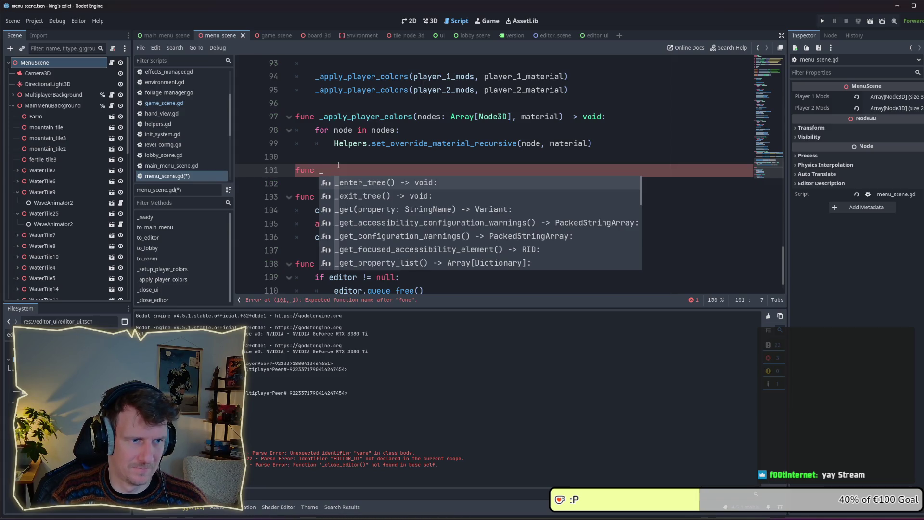
text(close)
key(ctrl+BackSpace)
key(ctrl+BackSpace)
key(BackSpace)
key(Delete)
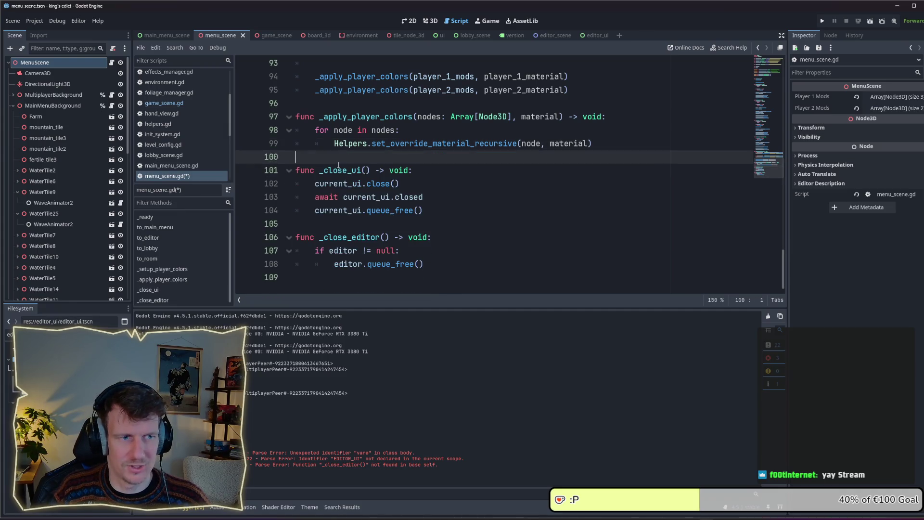
key(Return)
key(Return)
key(Up)
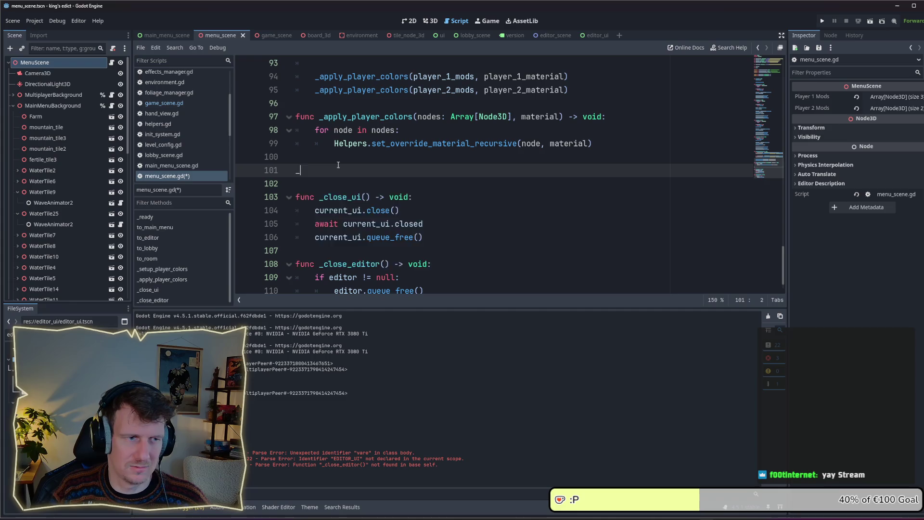
text(_close_menu)
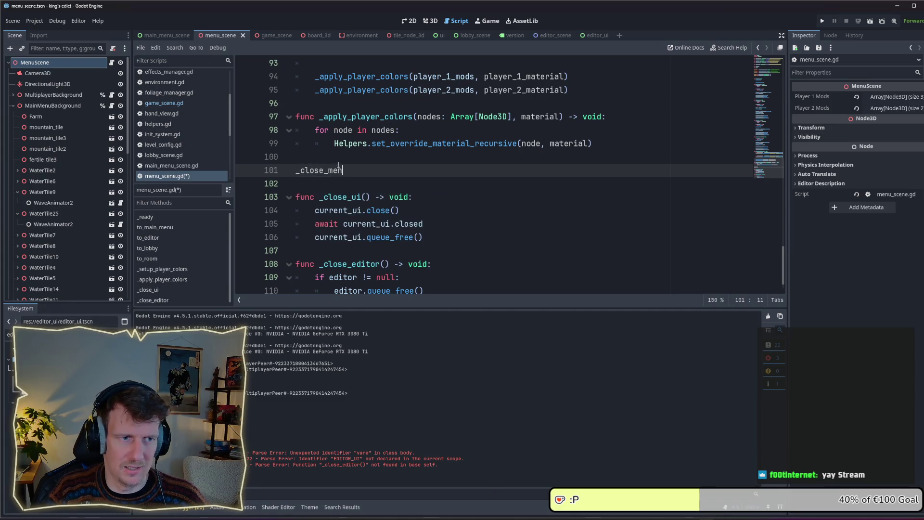
text(func)
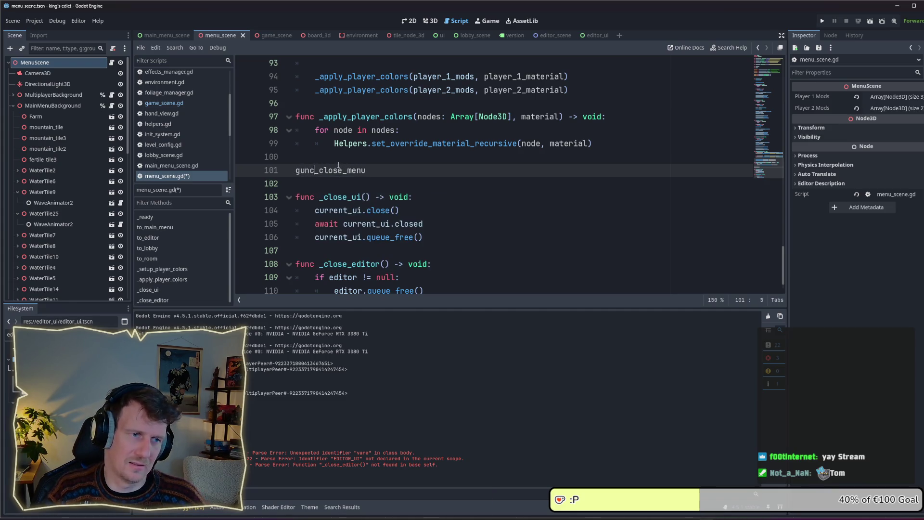
key(End)
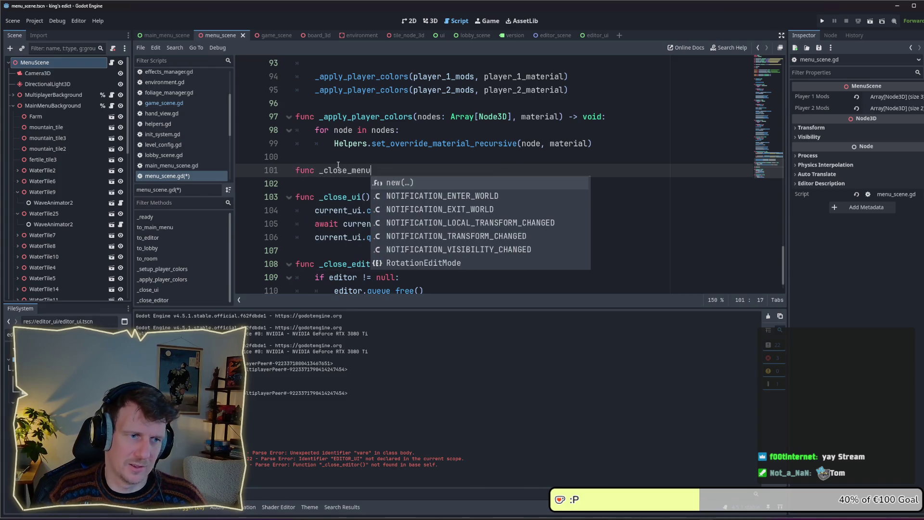
text(()
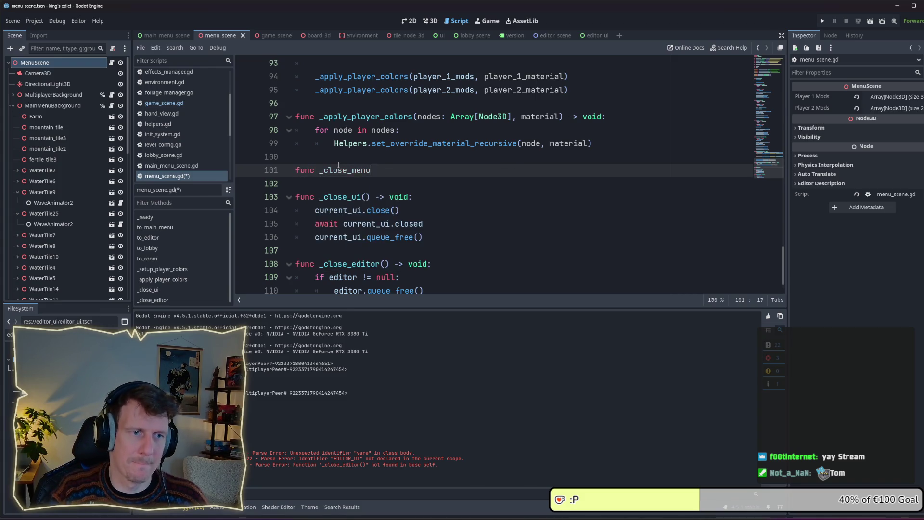
text() -> void:)
key(Return)
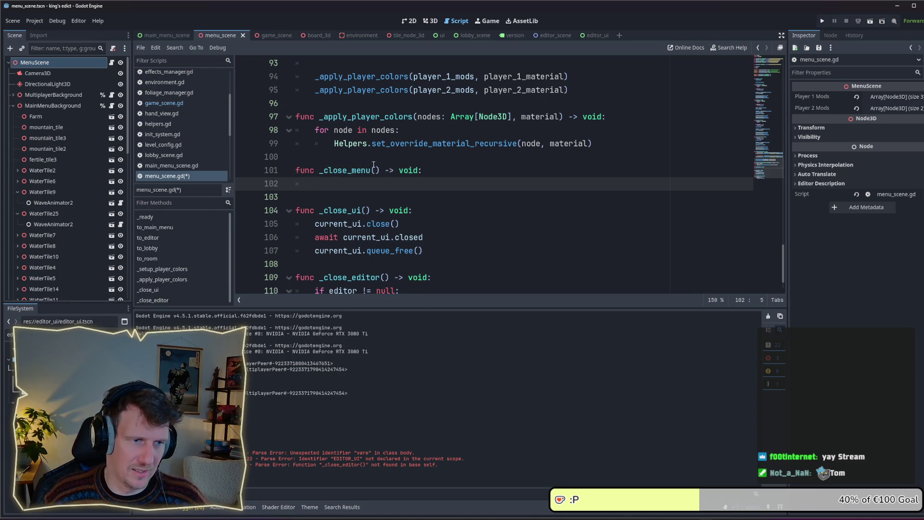
key(ctrl+v)
key(shift+Home)
key(BackSpace)
Copy to_room's three closing lines into the _close_menu body and save the script
scroll(374, 182, up, 4)
scroll(375, 182, up, 3)
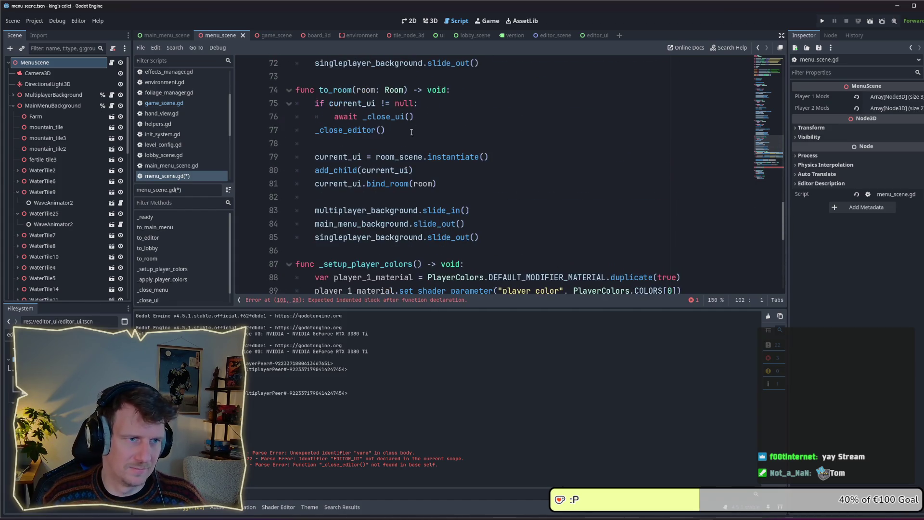
click(348, 136)
key(End)
key(shift+Up)
key(shift+Up)
key(shift+Home)
key(ctrl+c)
scroll(348, 138, down, 7)
click(335, 186)
key(ctrl+v)
key(ctrl+s)
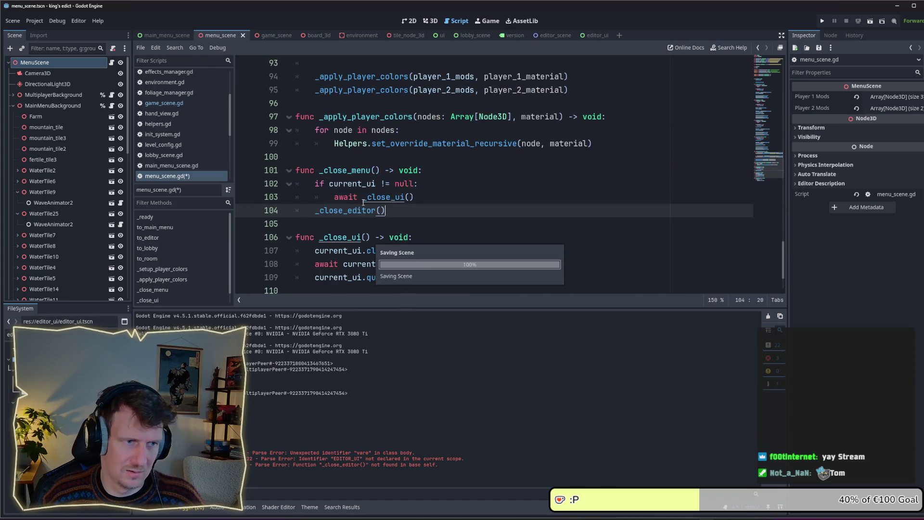
scroll(363, 201, up, 7)
drag(385, 130, 309, 107)
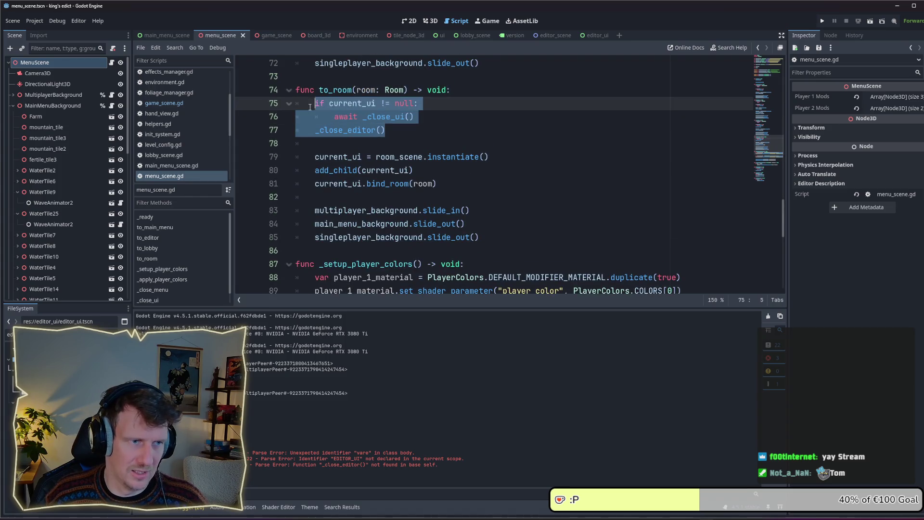
Replace to_room's closing lines with 'await _close_menu()' and copy that line
text(await cl)
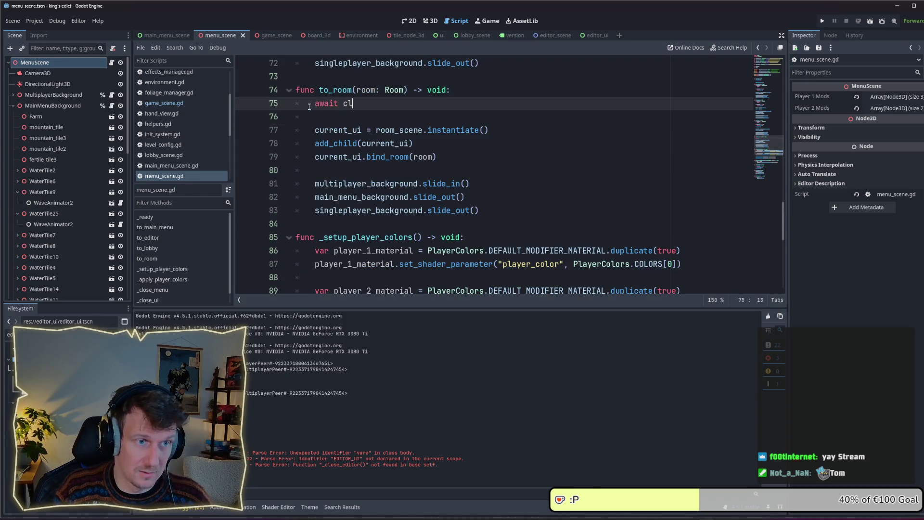
text(oseme)
key(Return)
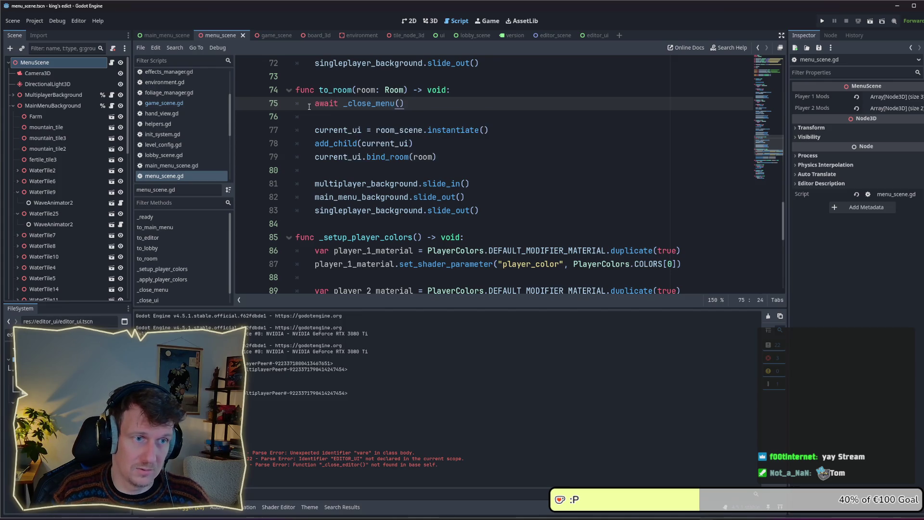
scroll(349, 209, down, 4)
scroll(348, 209, down, 4)
scroll(400, 152, up, 9)
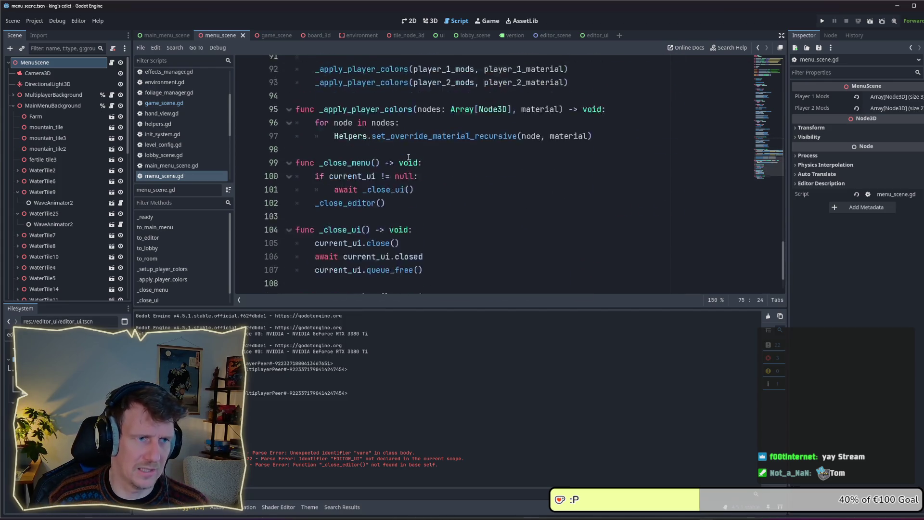
key(shift+Home)
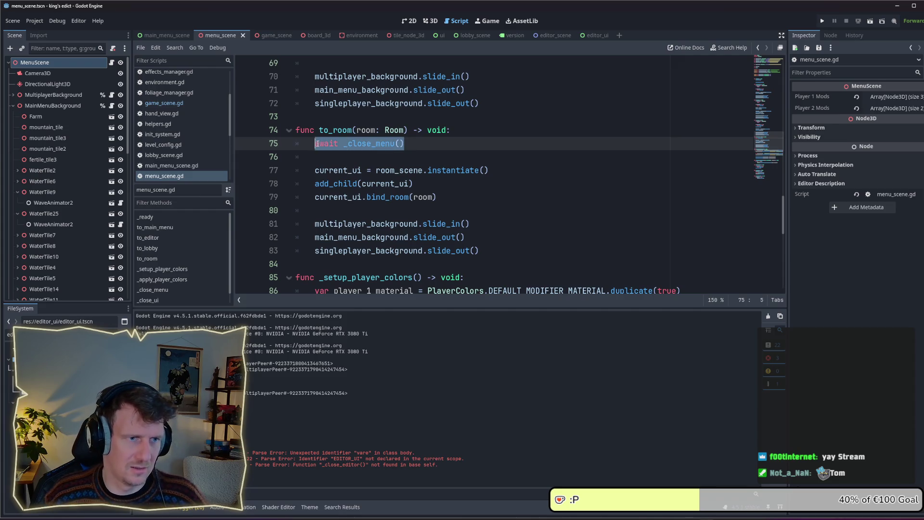
Paste 'await _close_menu()' over the close checks in to_lobby, to_editor and to_main_menu
scroll(382, 165, up, 4)
drag(385, 170, 316, 145)
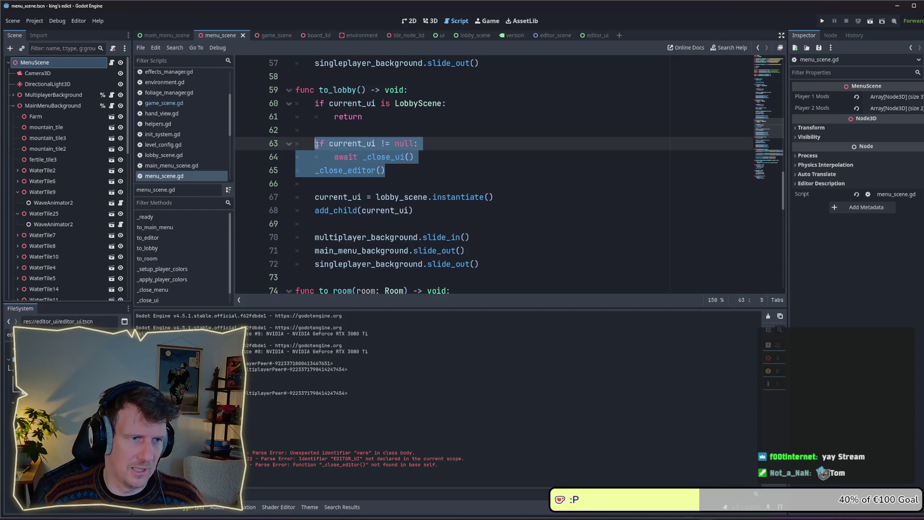
key(ctrl+v)
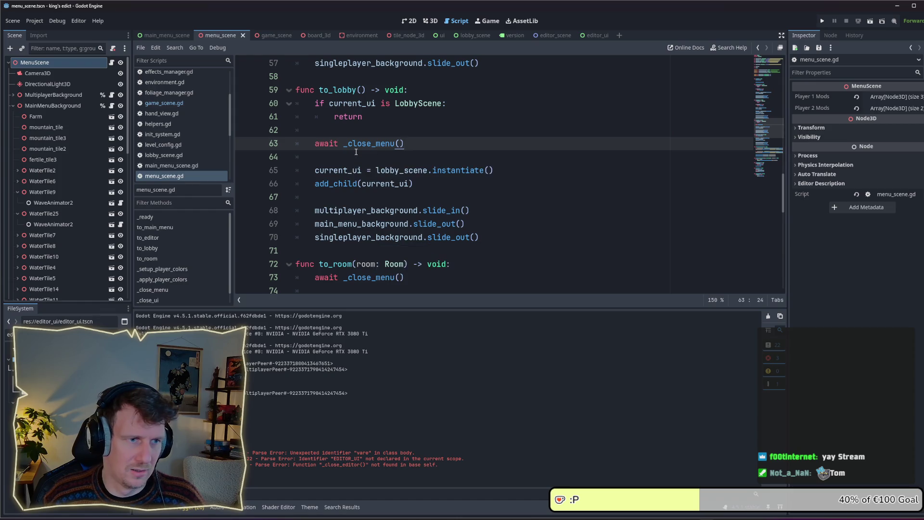
scroll(367, 162, up, 3)
scroll(367, 163, up, 4)
drag(415, 197, 320, 185)
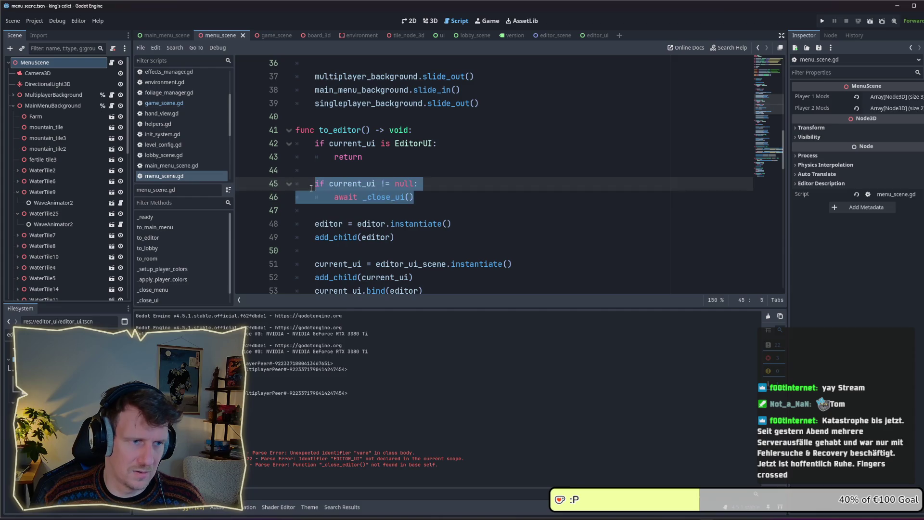
key(ctrl+v)
scroll(349, 187, up, 4)
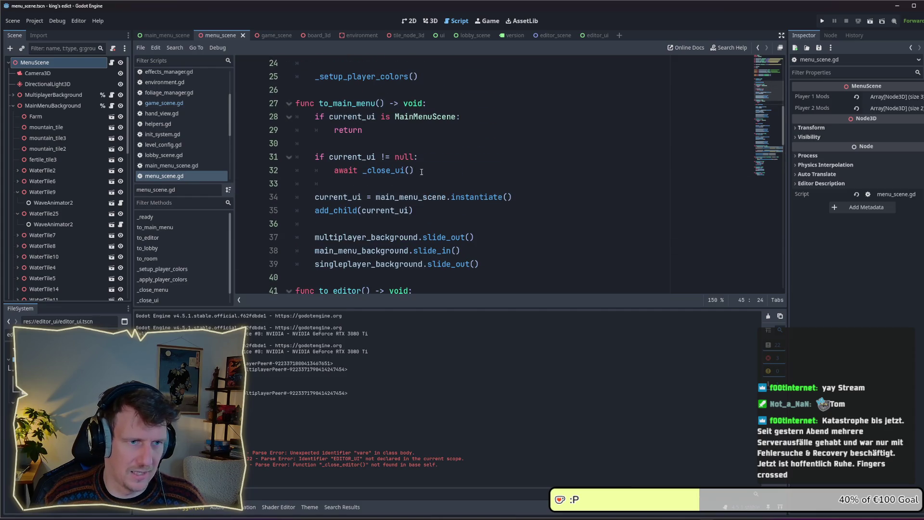
drag(421, 172, 316, 158)
key(ctrl+v)
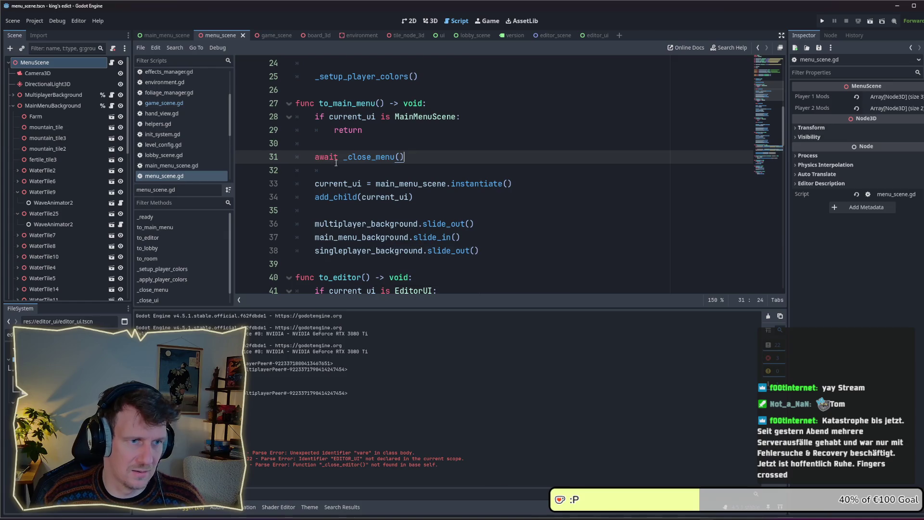
scroll(337, 162, up, 4)
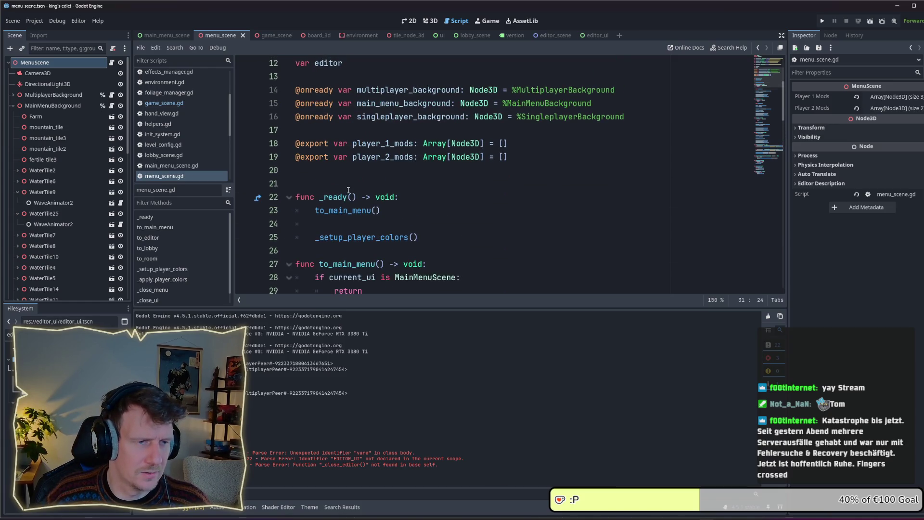
scroll(331, 207, down, 10)
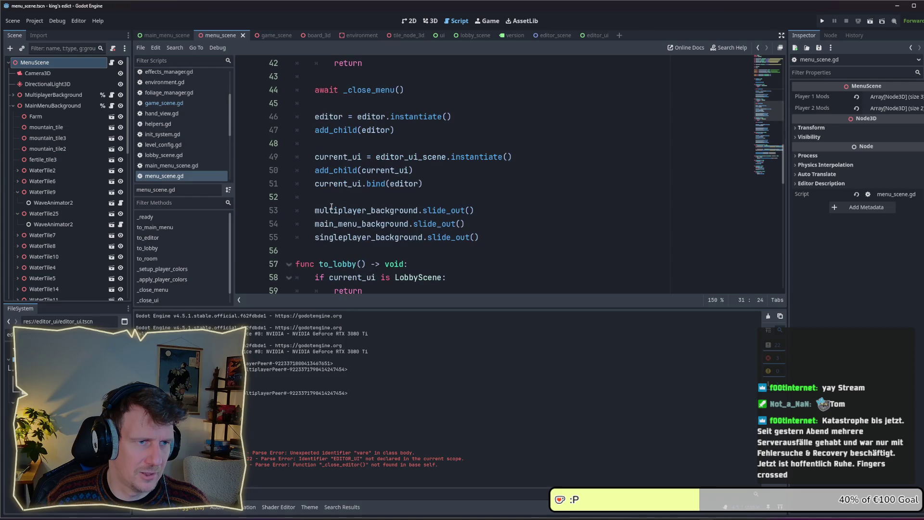
scroll(331, 207, up, 8)
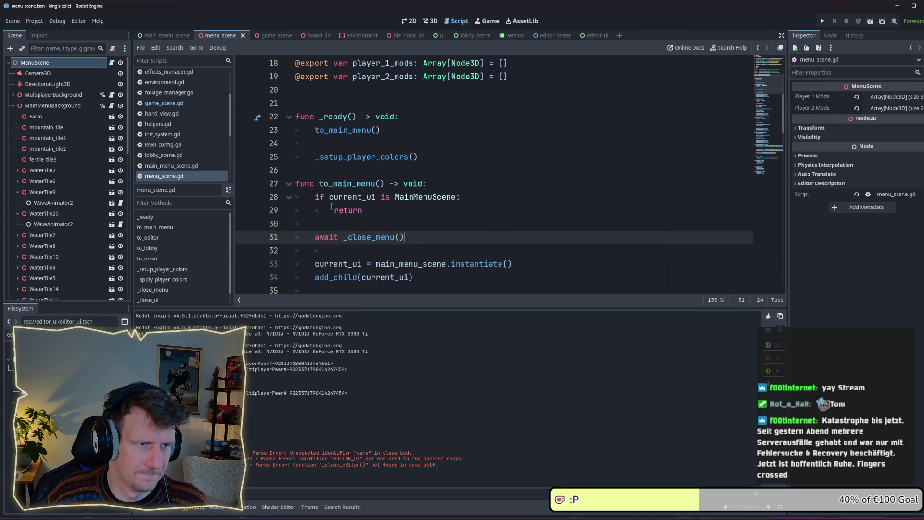
scroll(340, 168, down, 13)
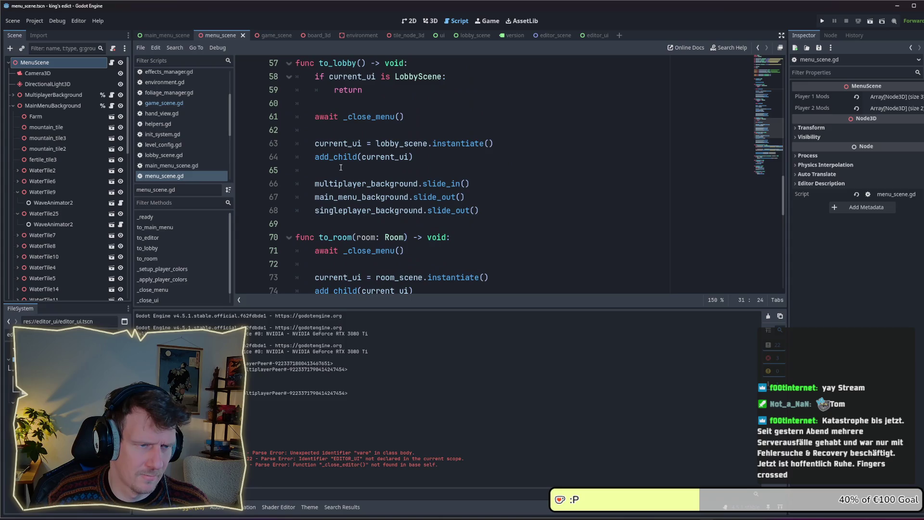
scroll(341, 167, down, 12)
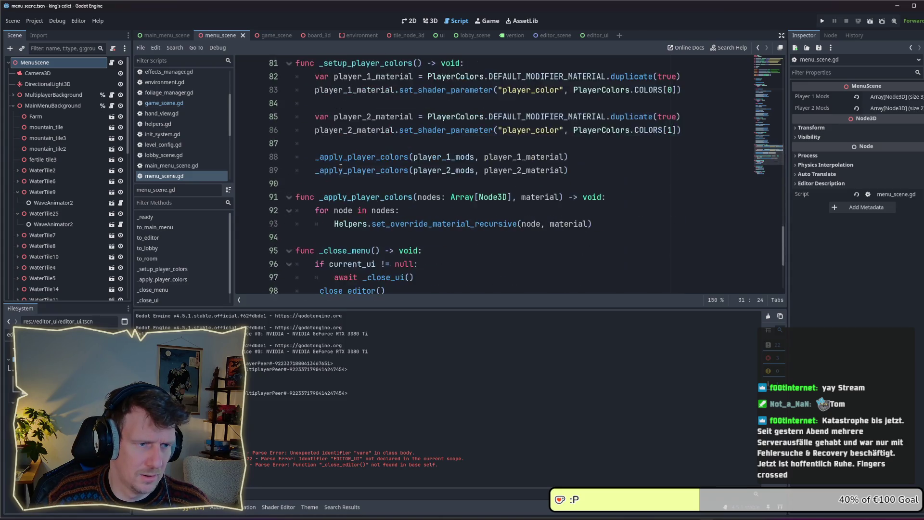
click(418, 212)
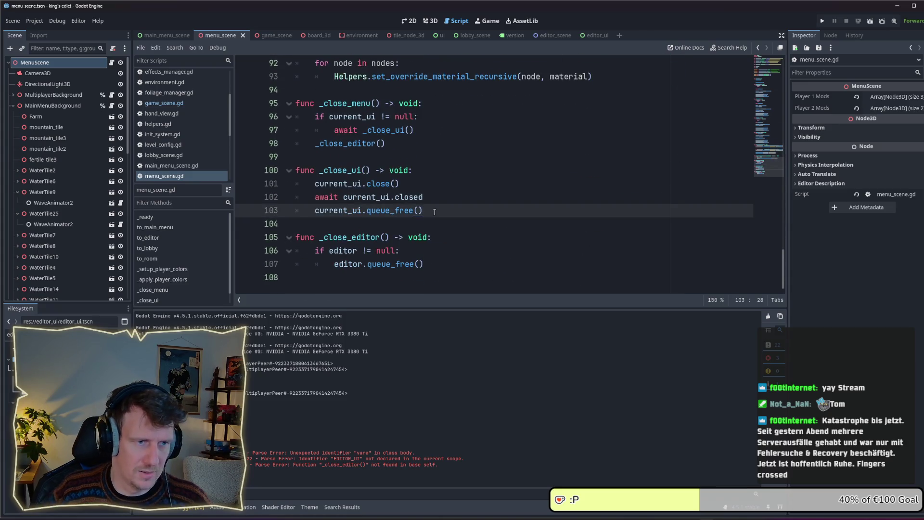
Add 'editor = null' and 'current_ui = null' after their queue_free() calls, then save
click(433, 264)
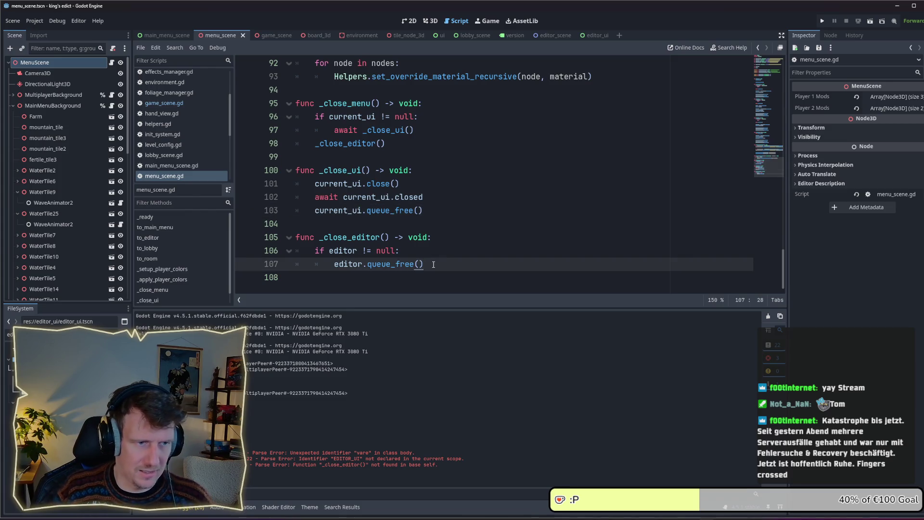
key(Return)
text(editor =)
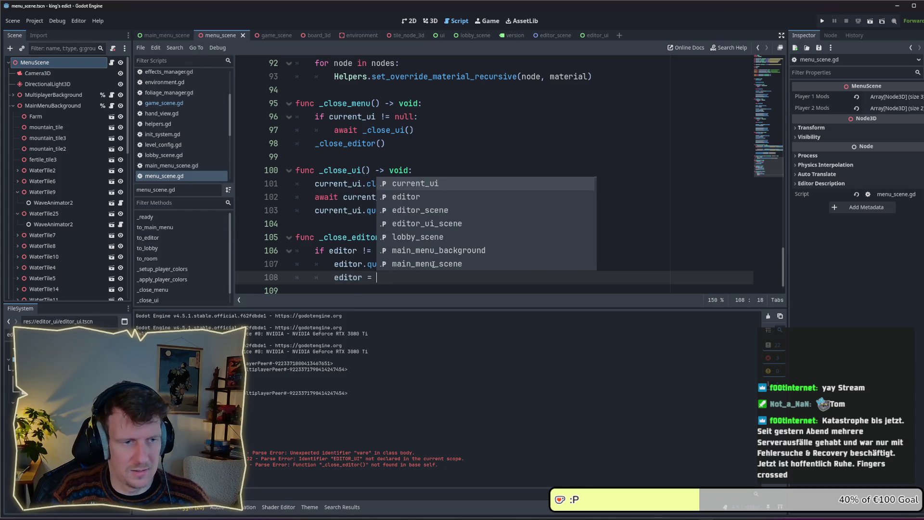
text( null)
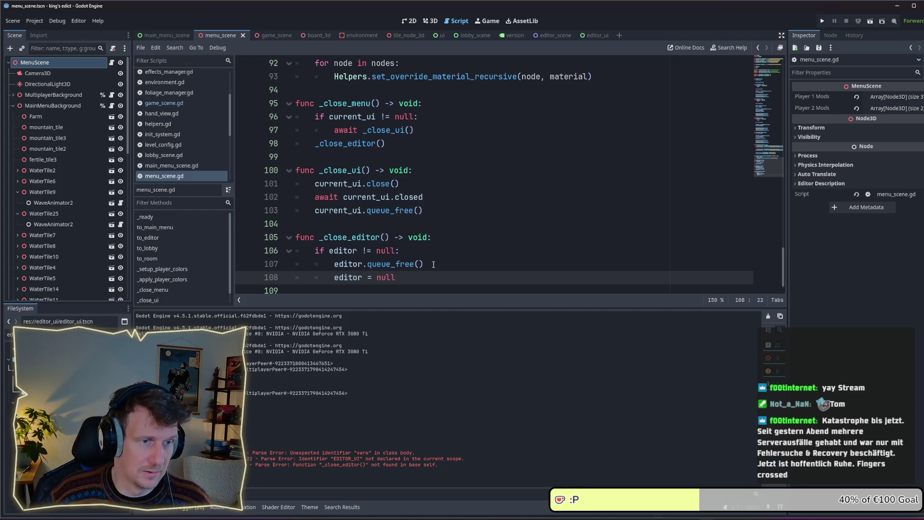
click(433, 186)
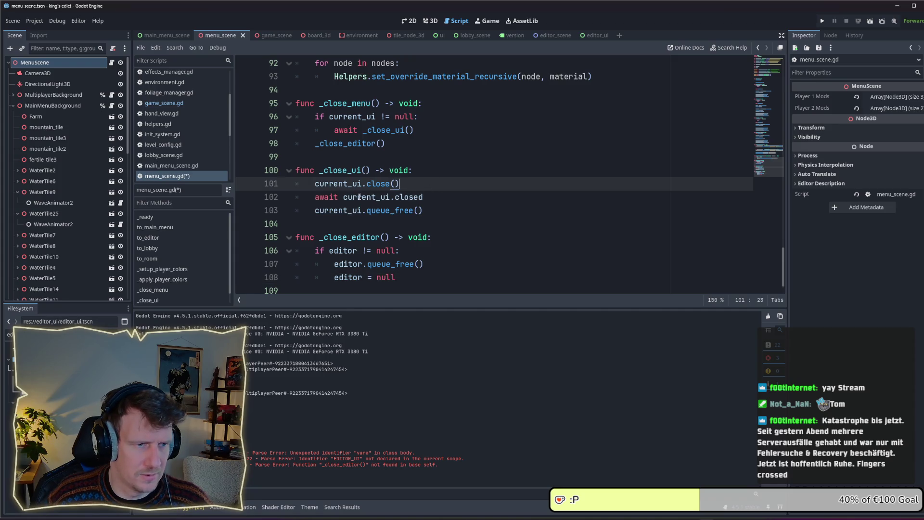
click(439, 209)
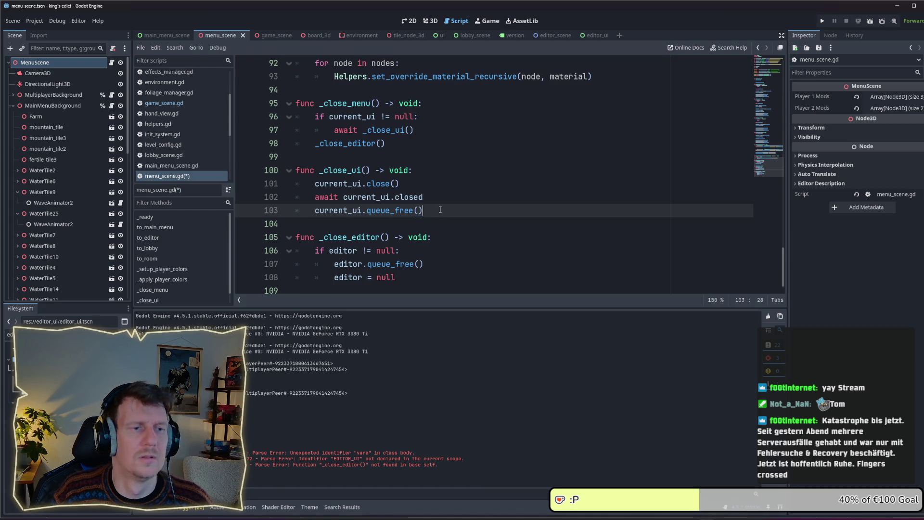
key(Return)
text(current:)
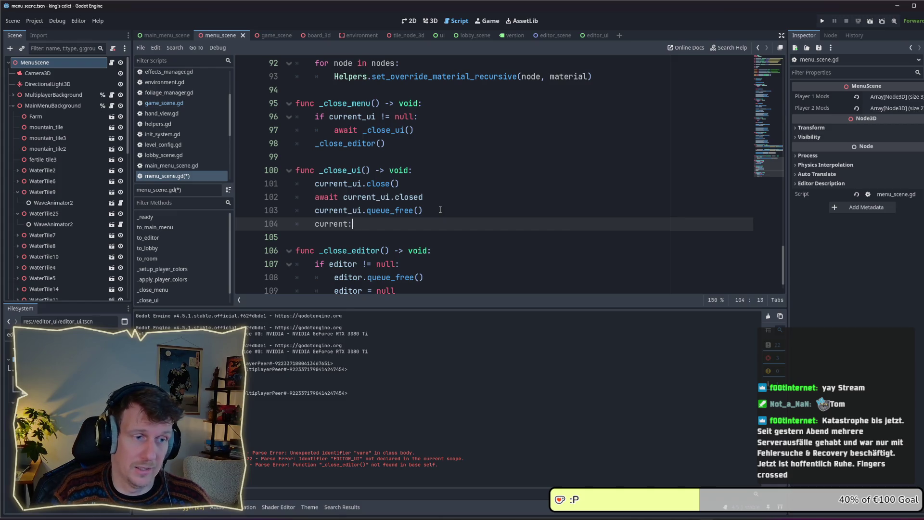
key(BackSpace)
text(_ui = )
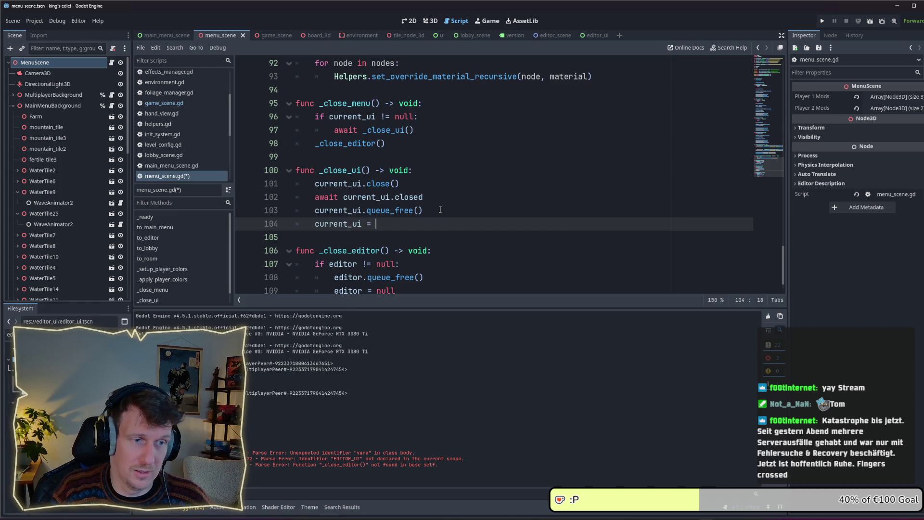
text(null)
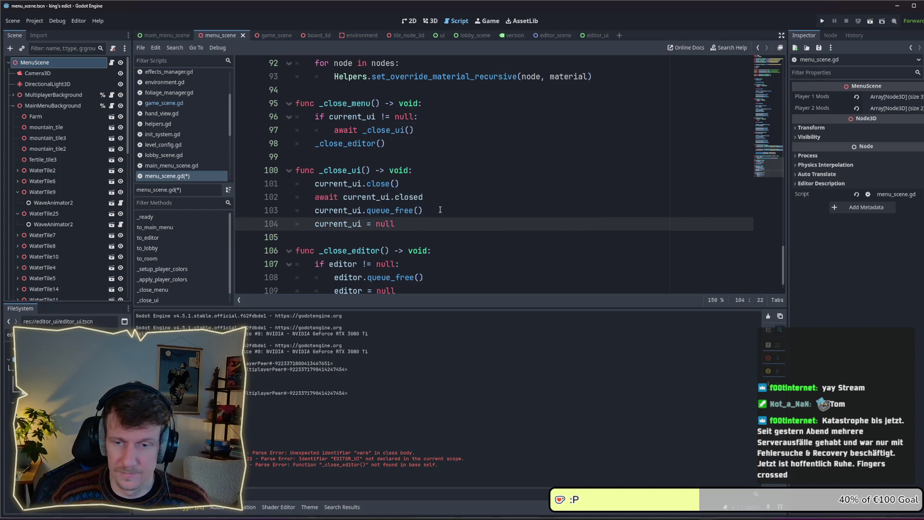
key(ctrl+s)
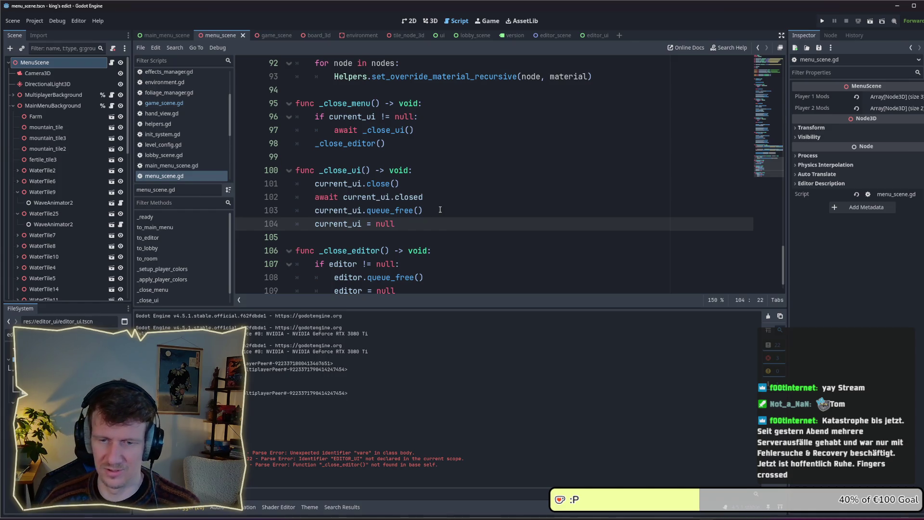
click(434, 214)
click(430, 220)
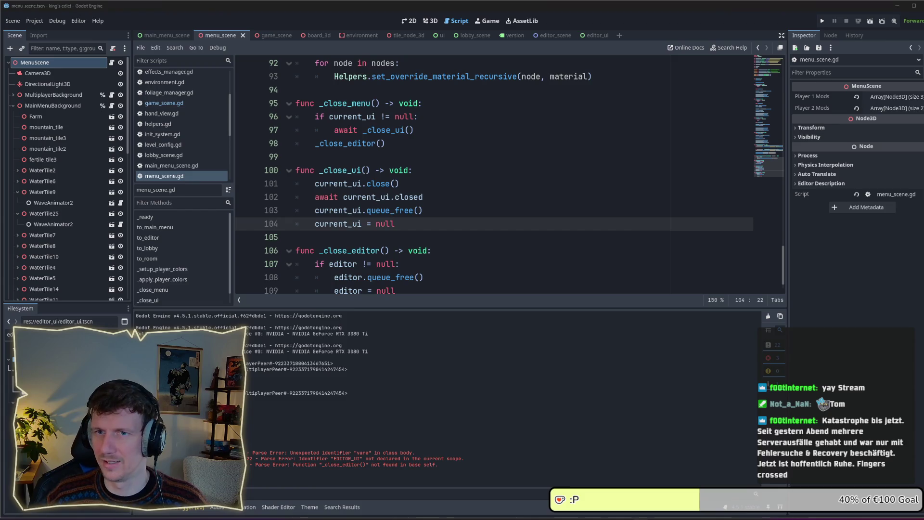
Review the updated functions in menu_scene.gd, then launch the project with Run Project
click(455, 197)
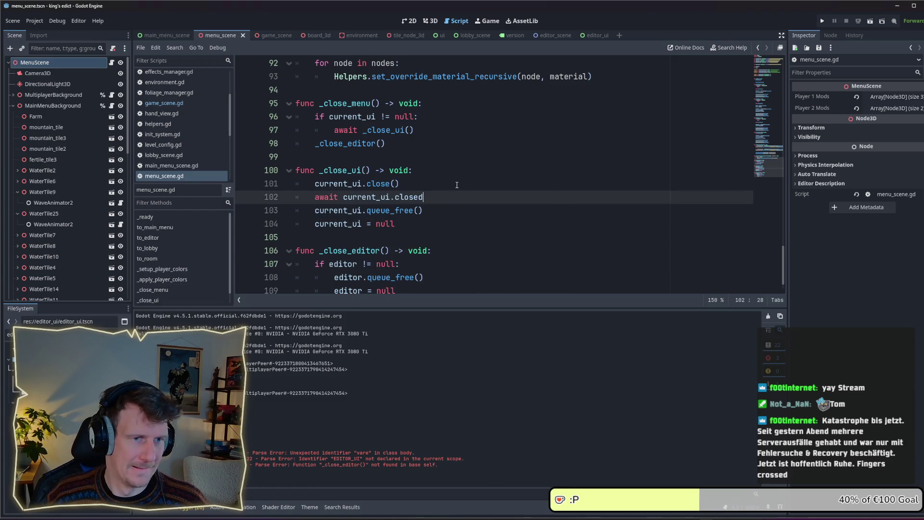
scroll(568, 153, up, 8)
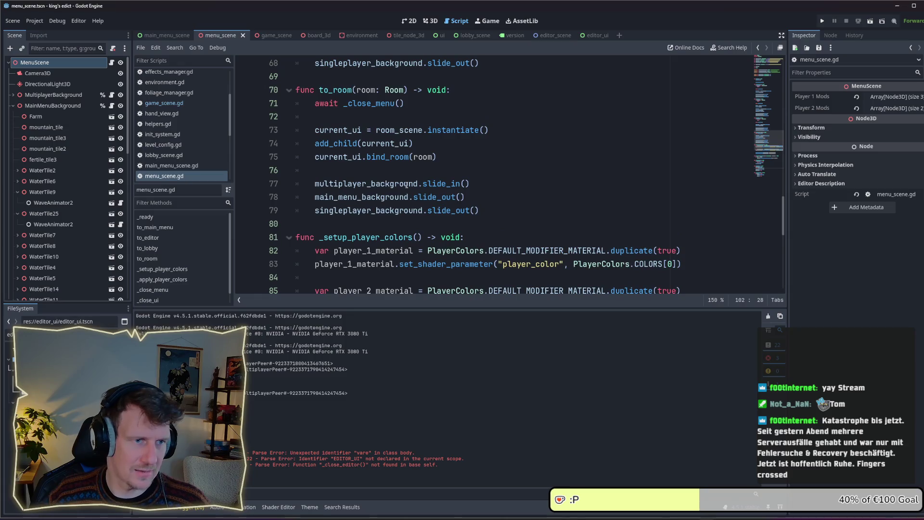
scroll(469, 160, up, 1)
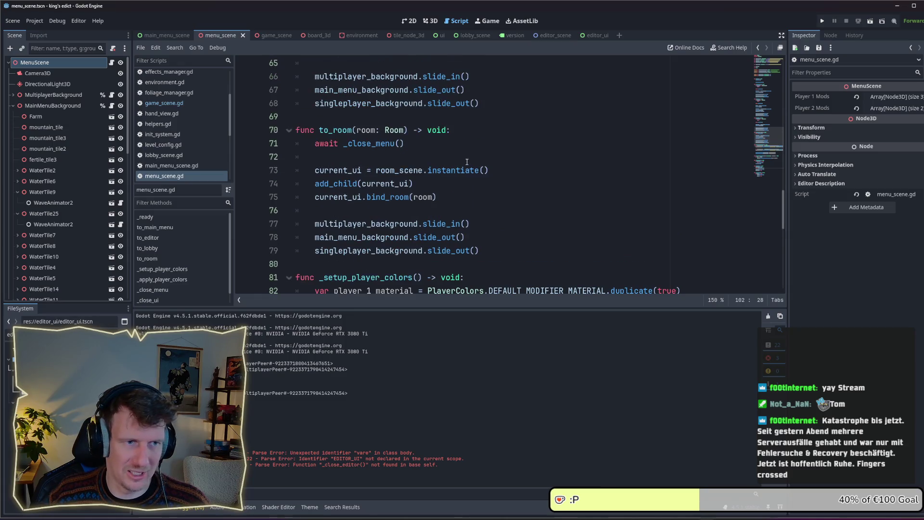
click(429, 157)
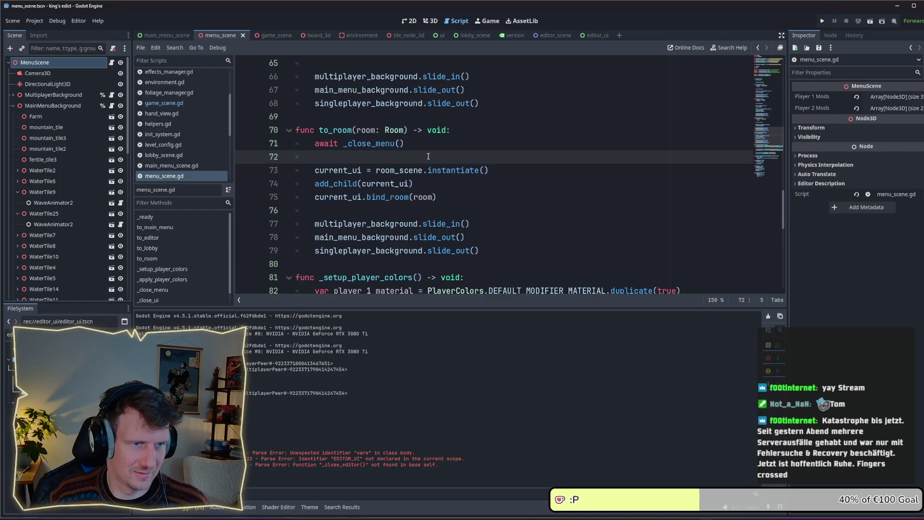
scroll(428, 157, up, 2)
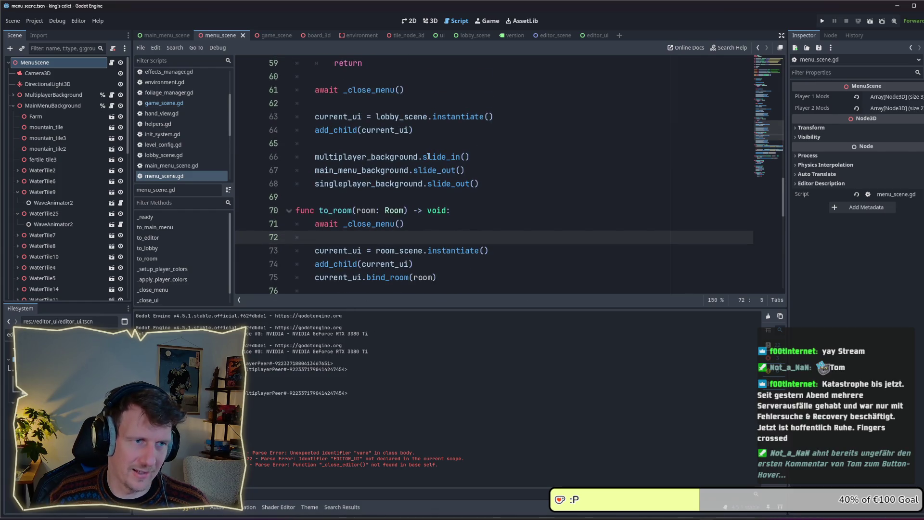
scroll(428, 156, up, 2)
scroll(428, 157, up, 2)
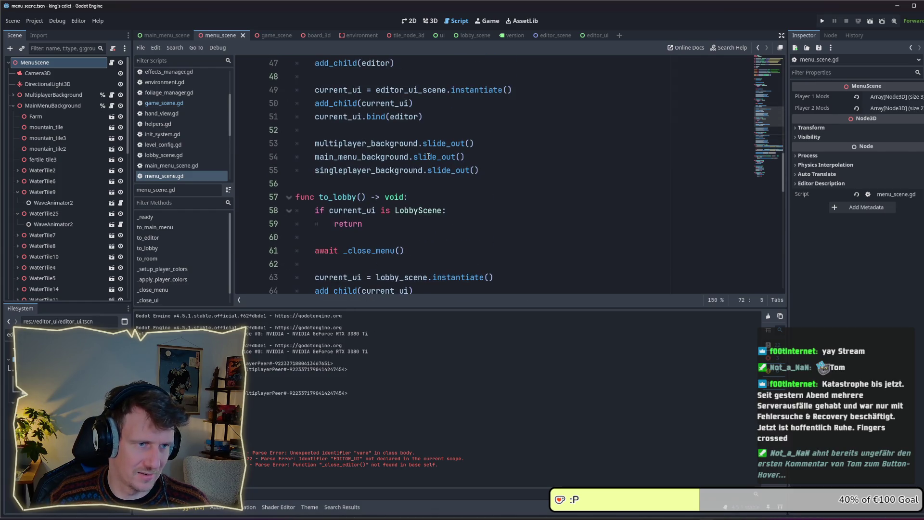
scroll(429, 156, down, 2)
scroll(429, 157, up, 5)
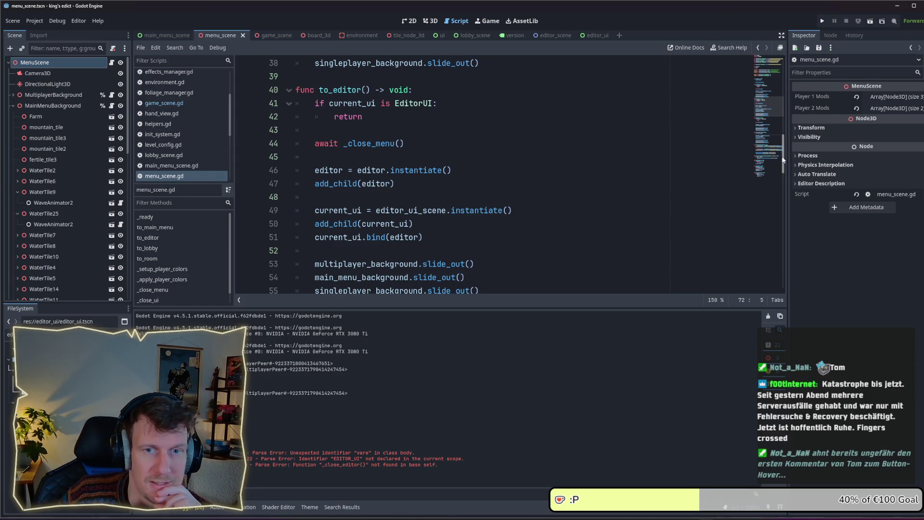
scroll(733, 170, up, 5)
click(823, 21)
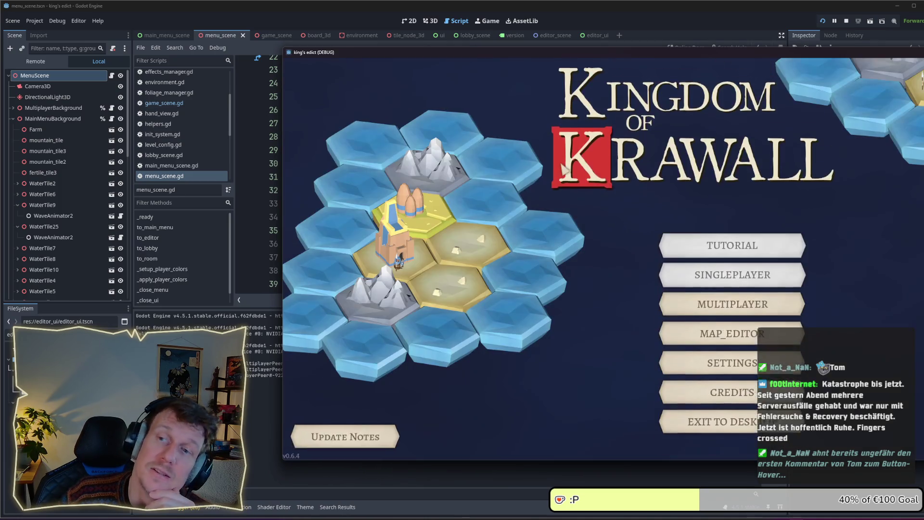
Choose MAP_EDITOR on the running game's main menu, triggering the null editor error
click(710, 320)
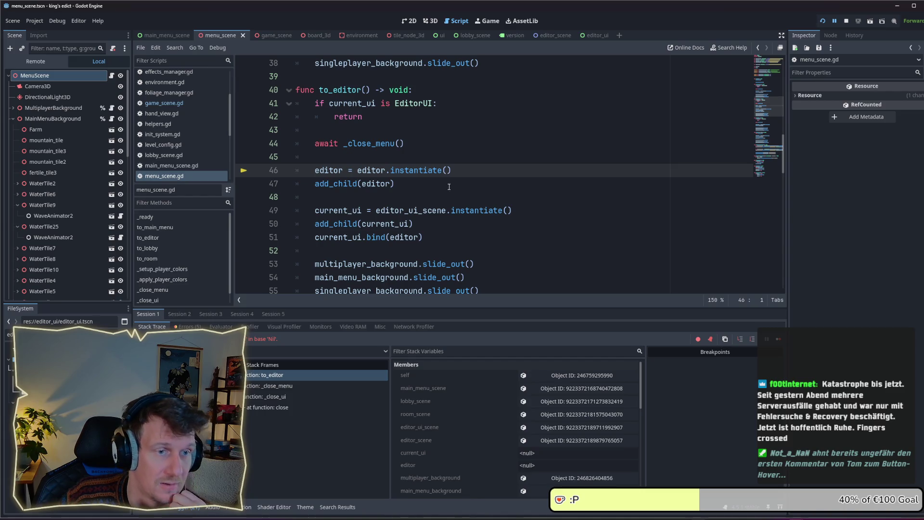
Change line 46 to editor = editor_scene.instantiate(), save, and stop the debug session
click(384, 170)
text(_scene)
key(ctrl+s)
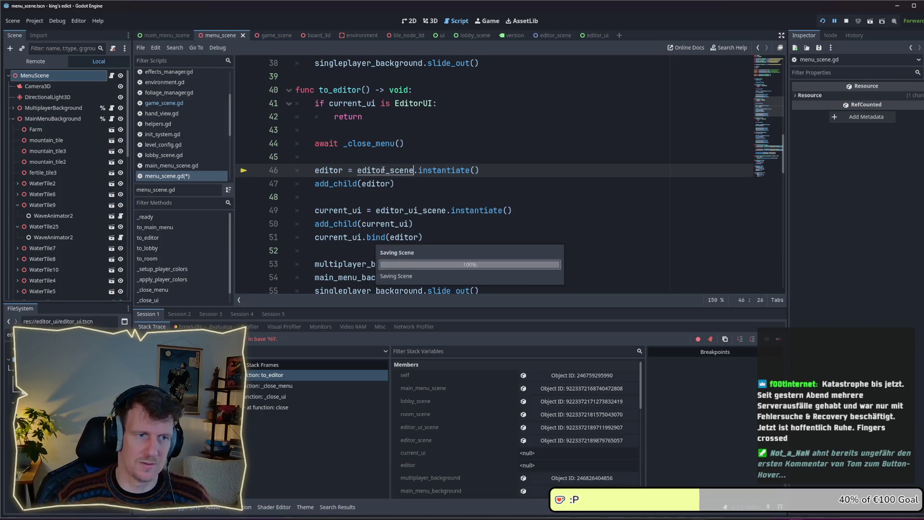
click(846, 21)
Run the game, open the map editor, return via the pause menu, then open and close settings
click(823, 22)
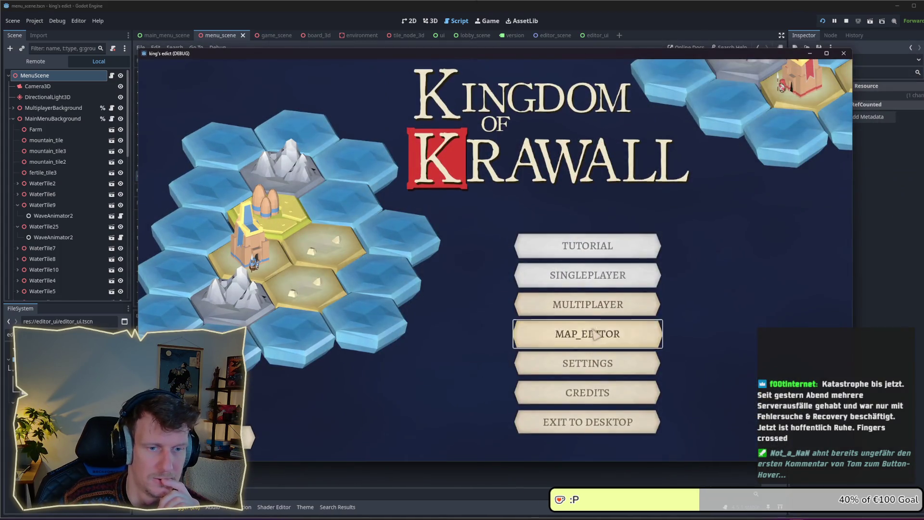
click(597, 333)
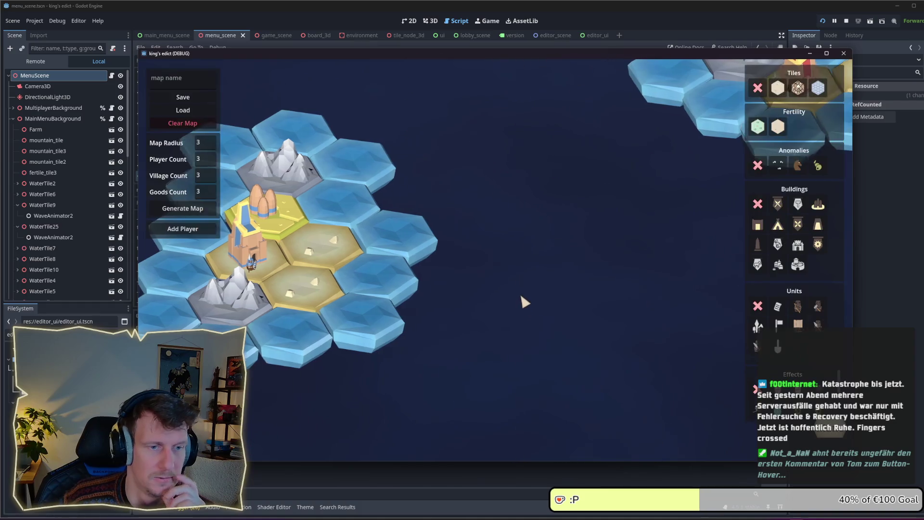
key(Escape)
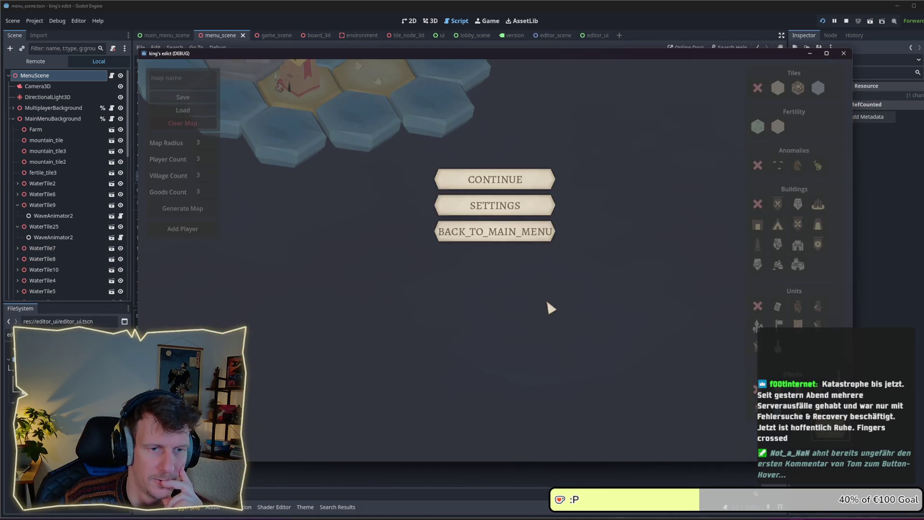
click(507, 237)
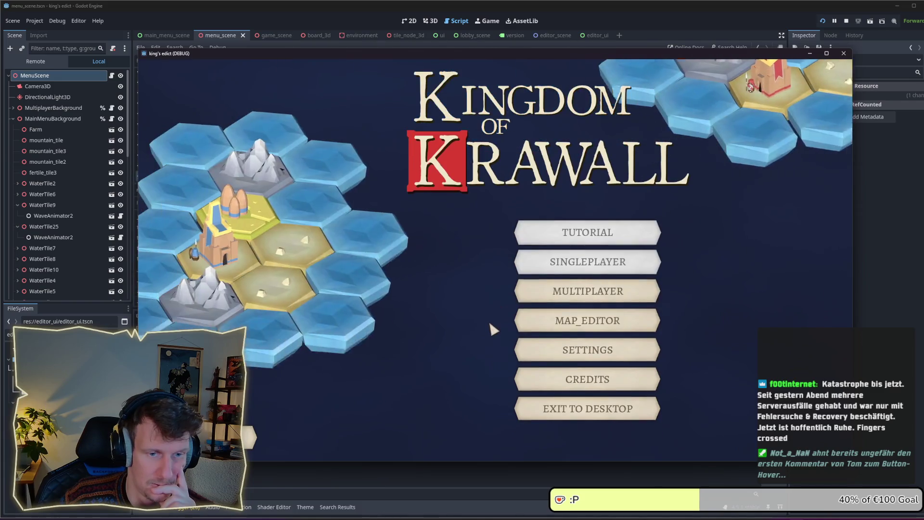
click(605, 350)
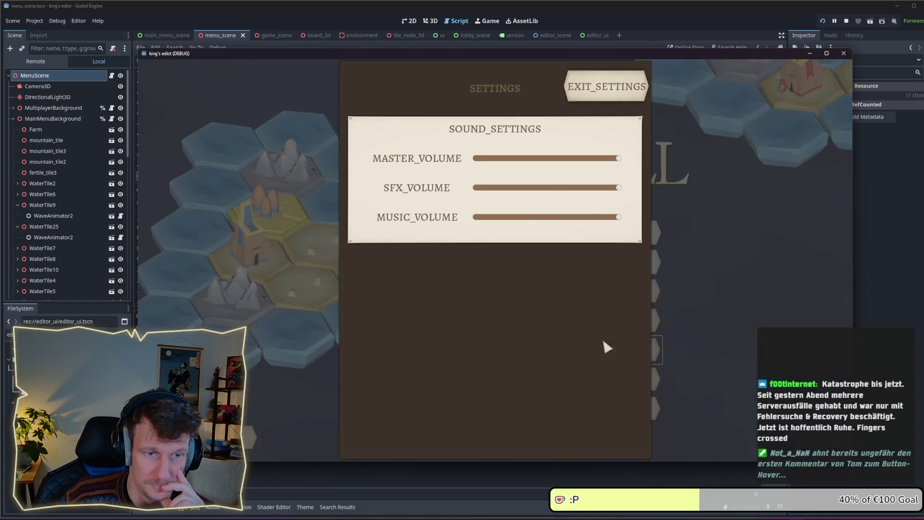
click(618, 102)
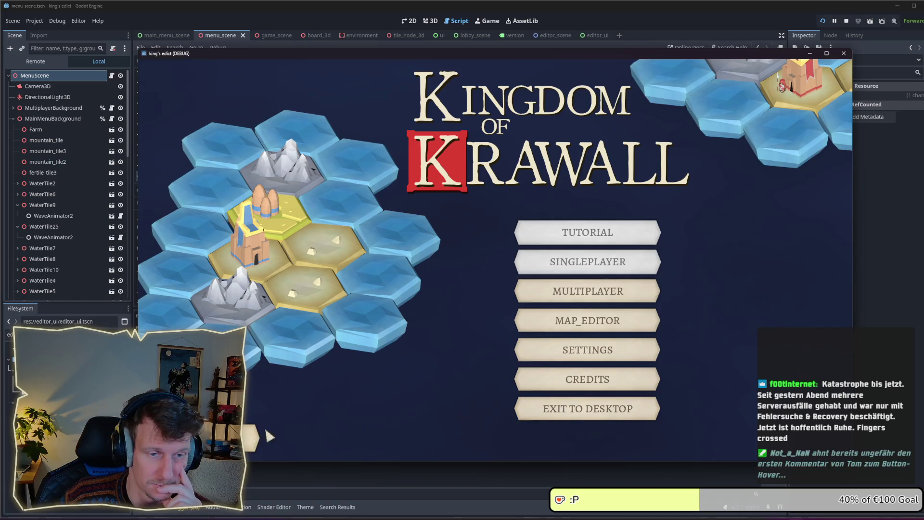
Reopen the map editor several times, trying pause-menu settings and returning to the main menu
key(Return)
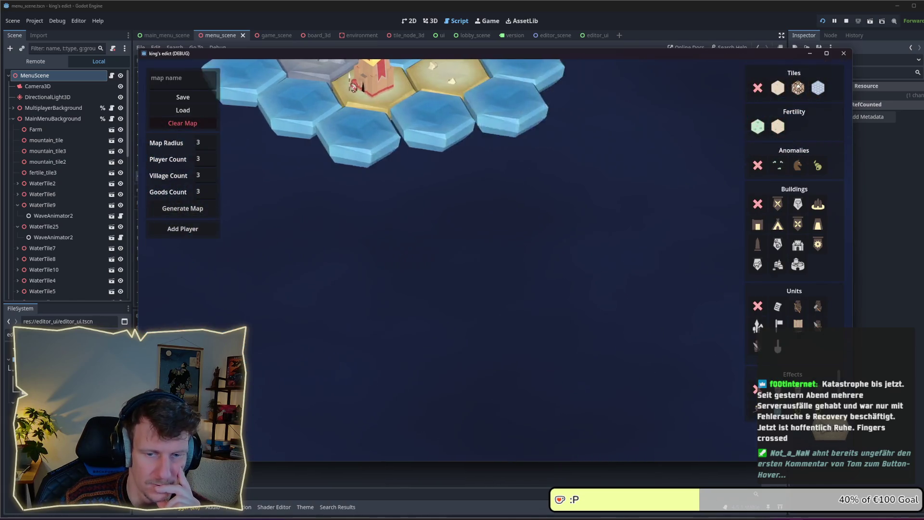
key(Escape)
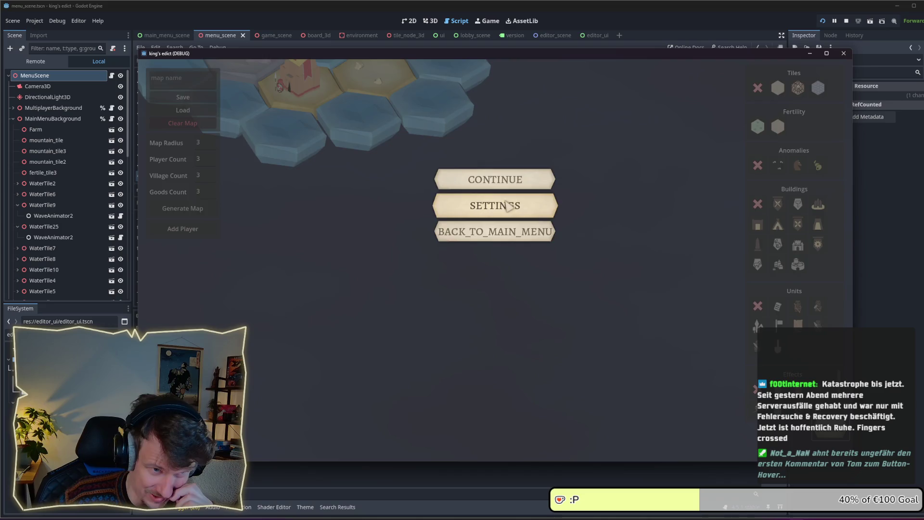
click(503, 206)
click(601, 94)
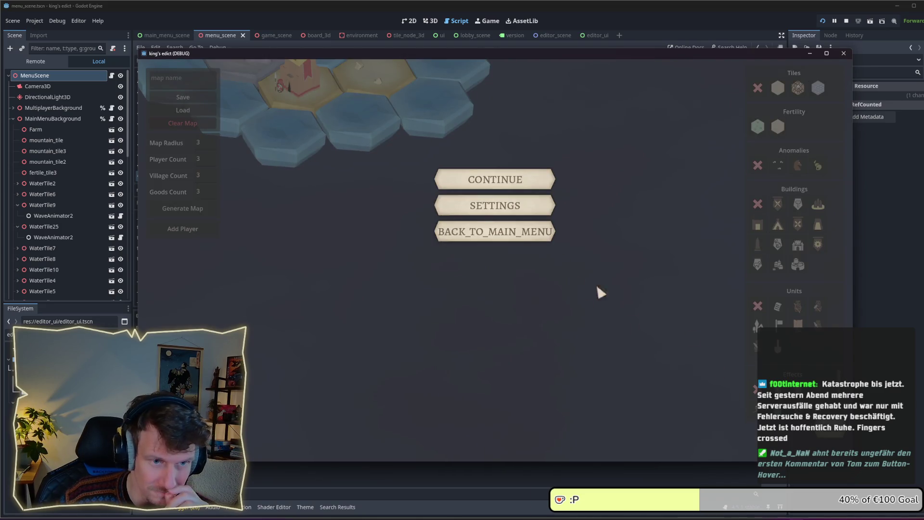
click(507, 235)
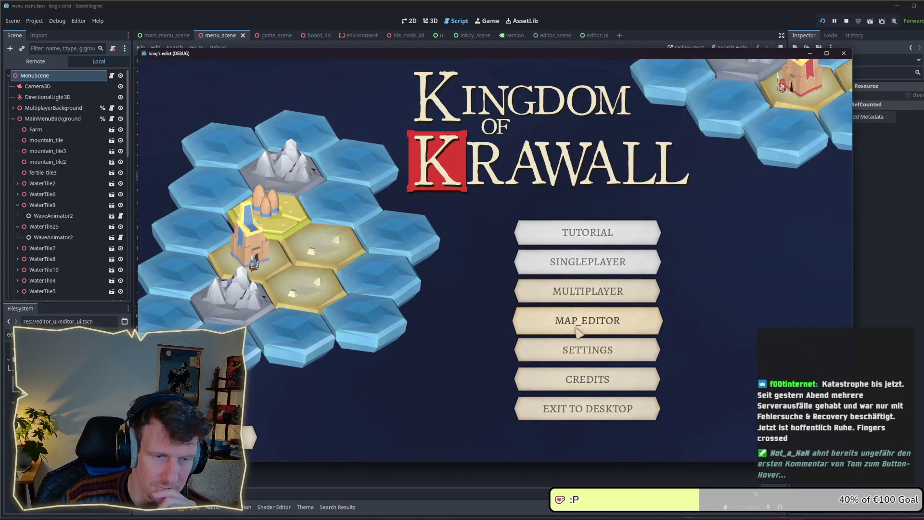
click(576, 328)
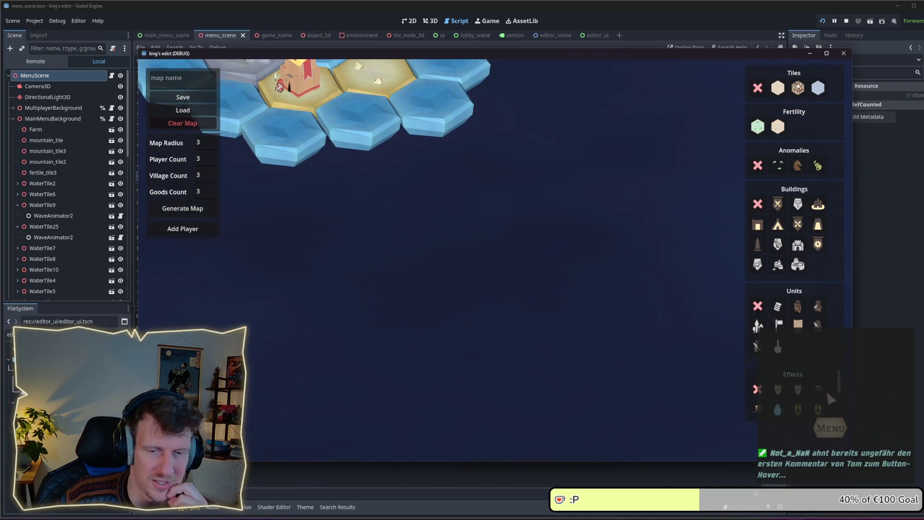
click(837, 433)
click(496, 249)
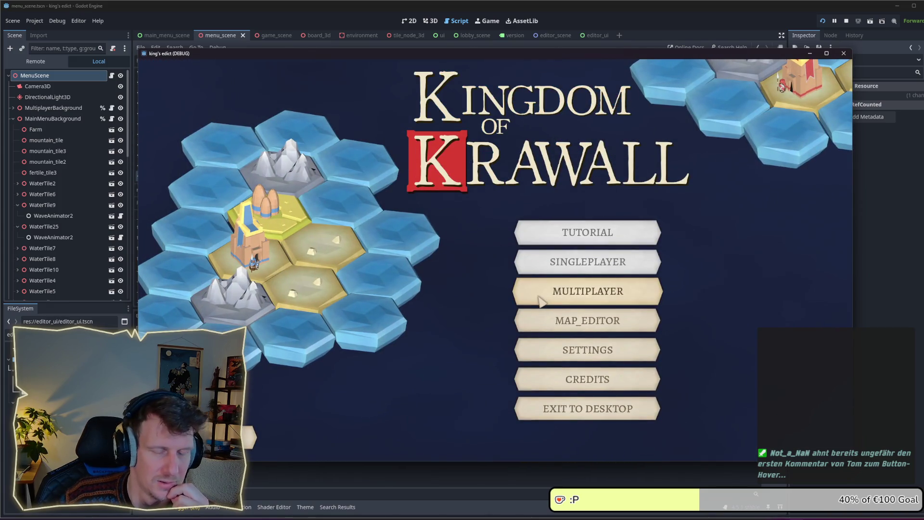
click(553, 320)
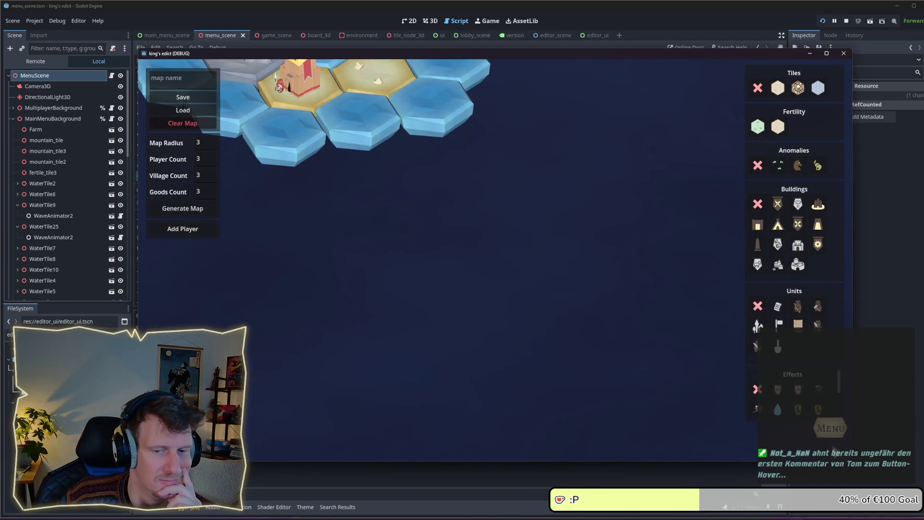
click(829, 433)
click(455, 237)
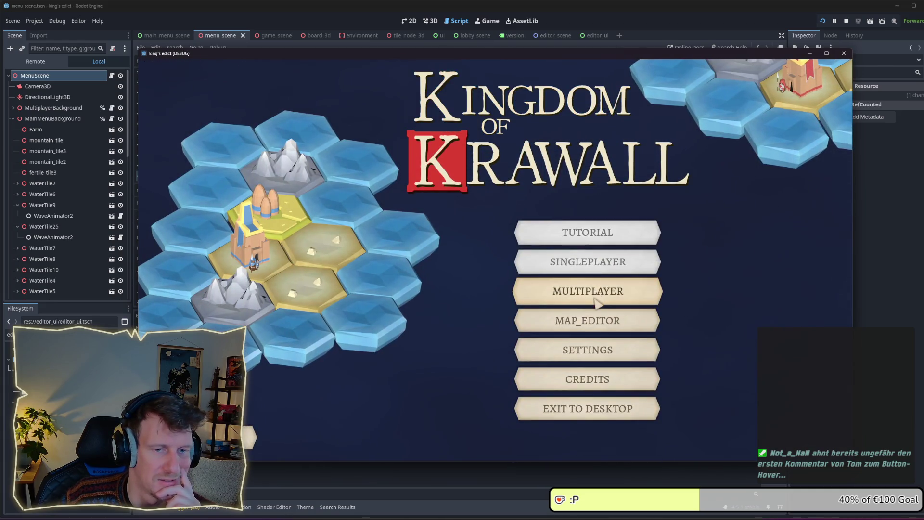
click(596, 299)
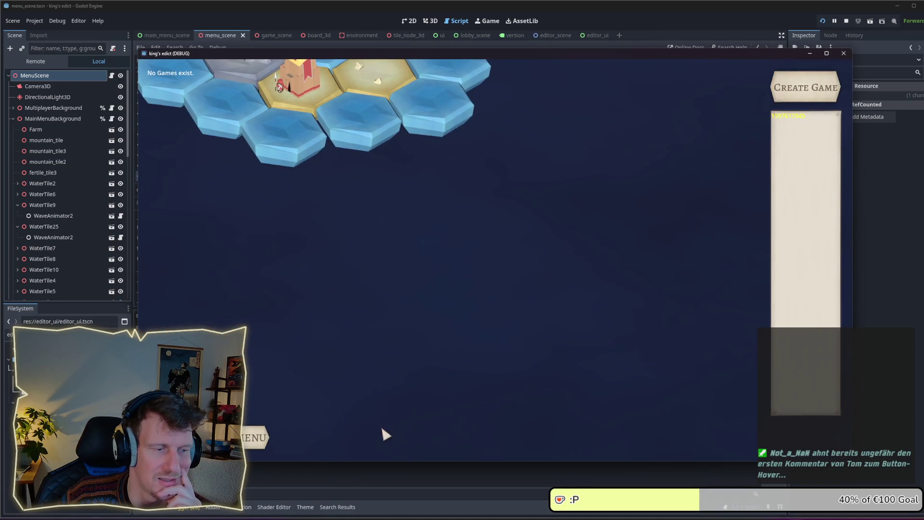
Cycle through the lobby and map editor, then create and leave a multiplayer game room
click(255, 437)
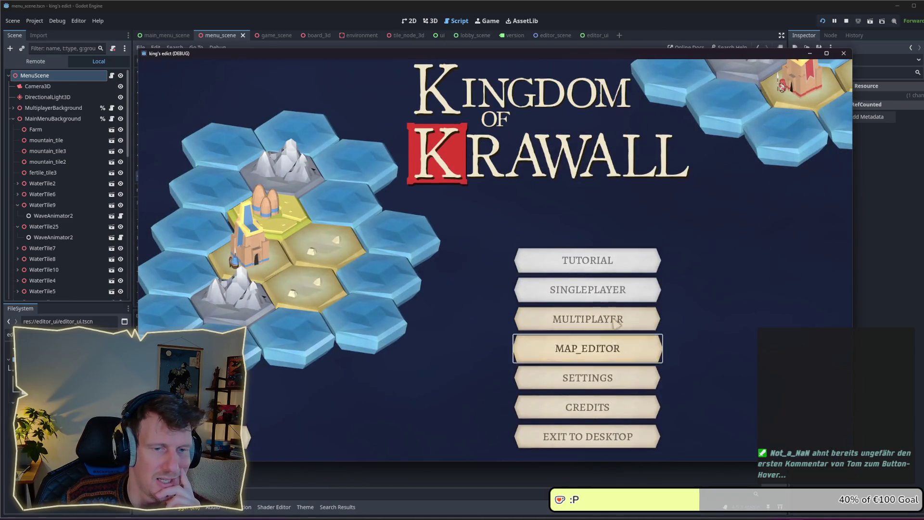
click(617, 333)
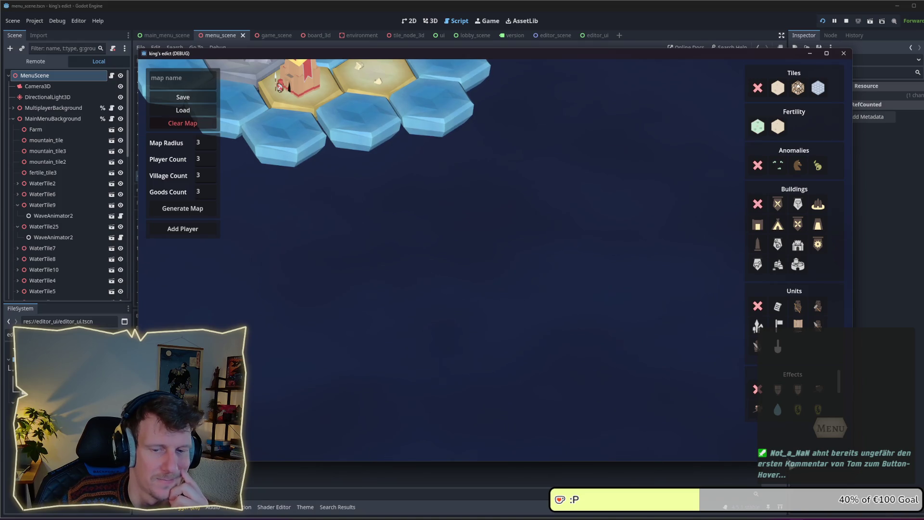
click(829, 437)
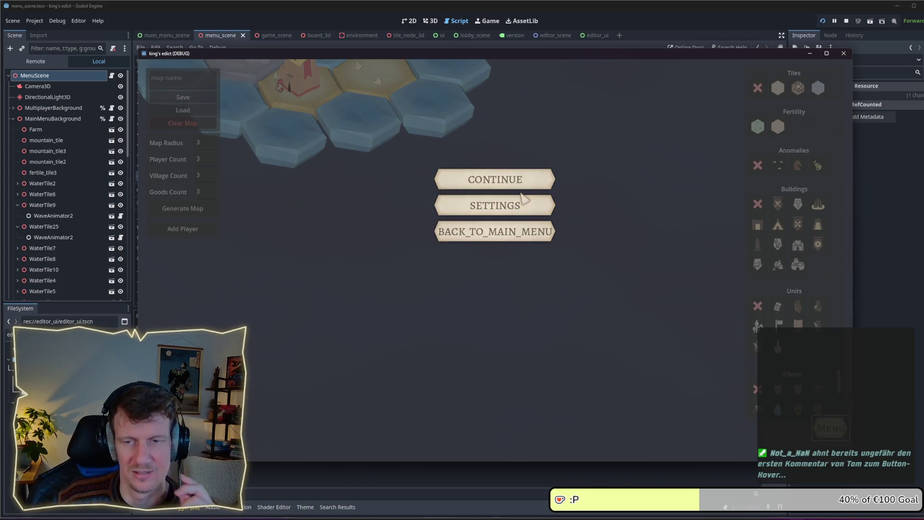
click(525, 233)
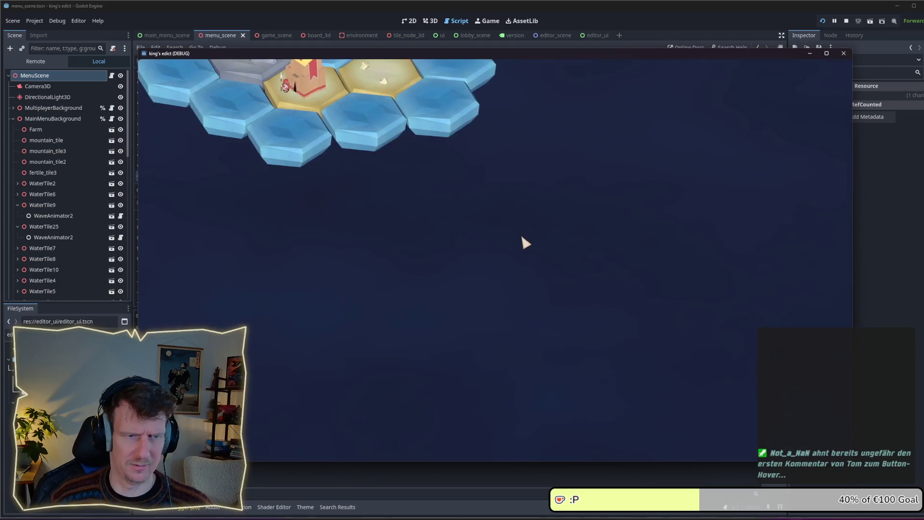
click(611, 298)
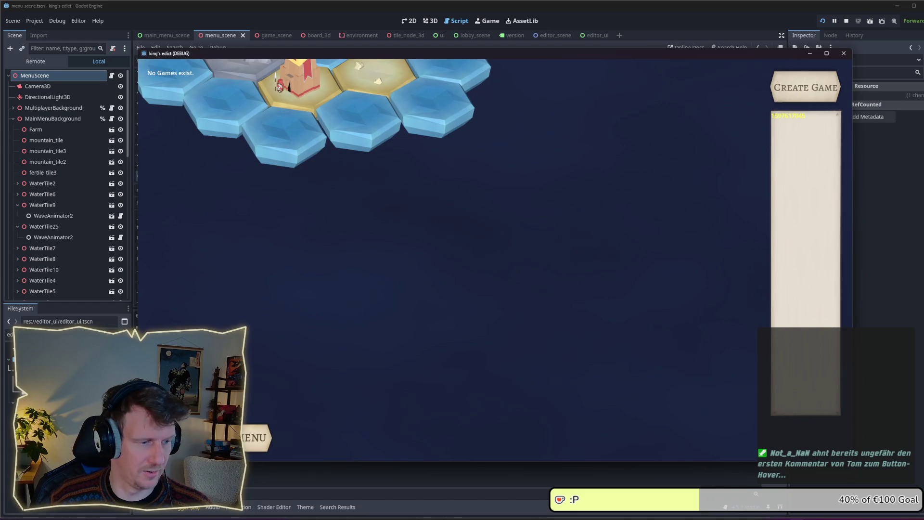
click(258, 437)
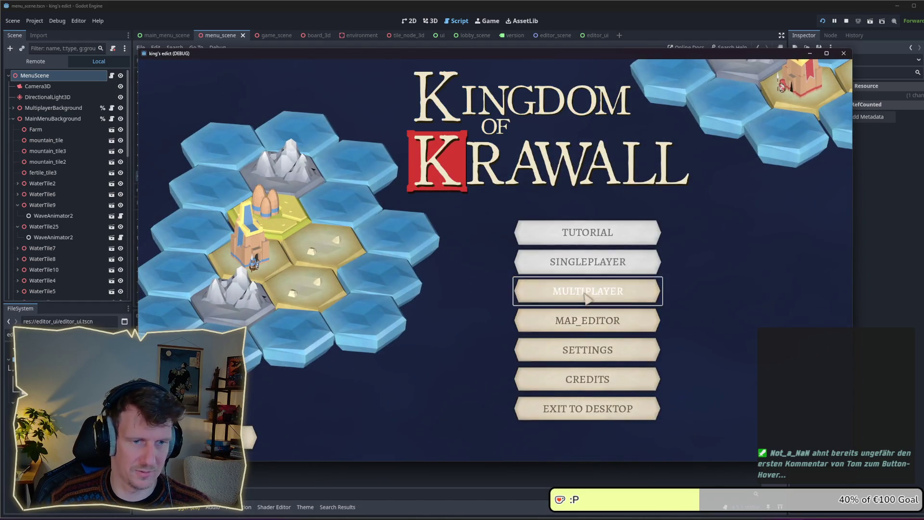
click(593, 292)
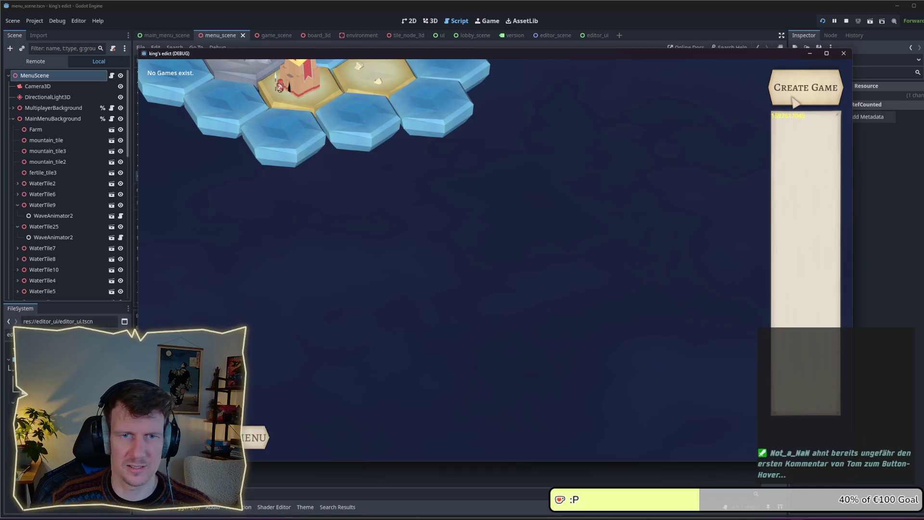
click(793, 99)
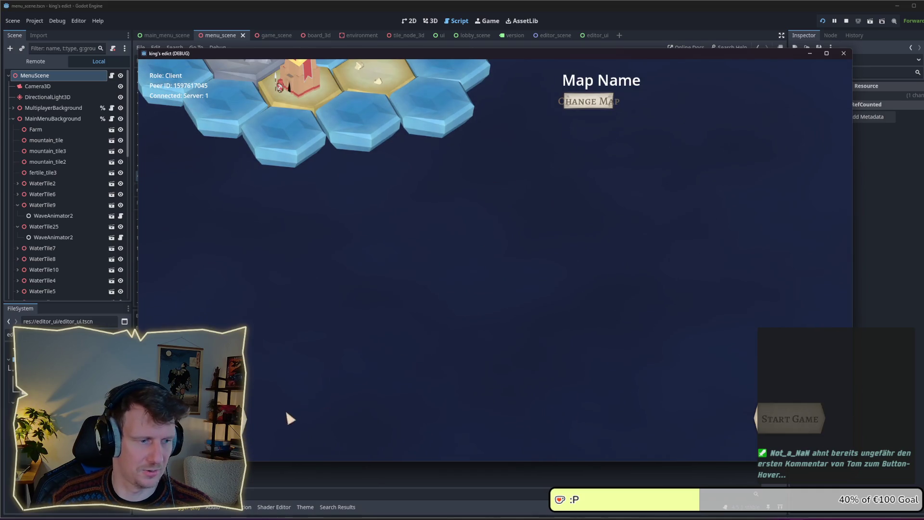
click(240, 411)
click(457, 178)
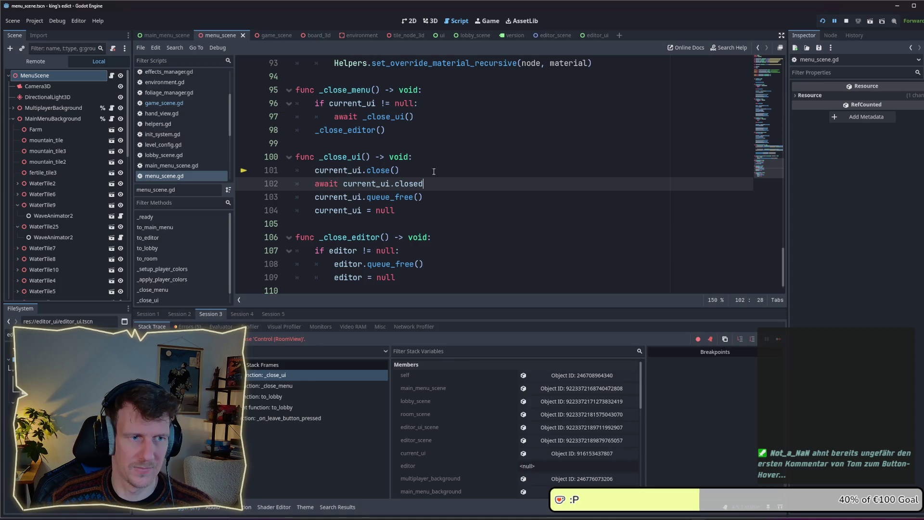
Stop the game, select lobby_scene.gd's close() function, and open room_view.tscn
click(849, 22)
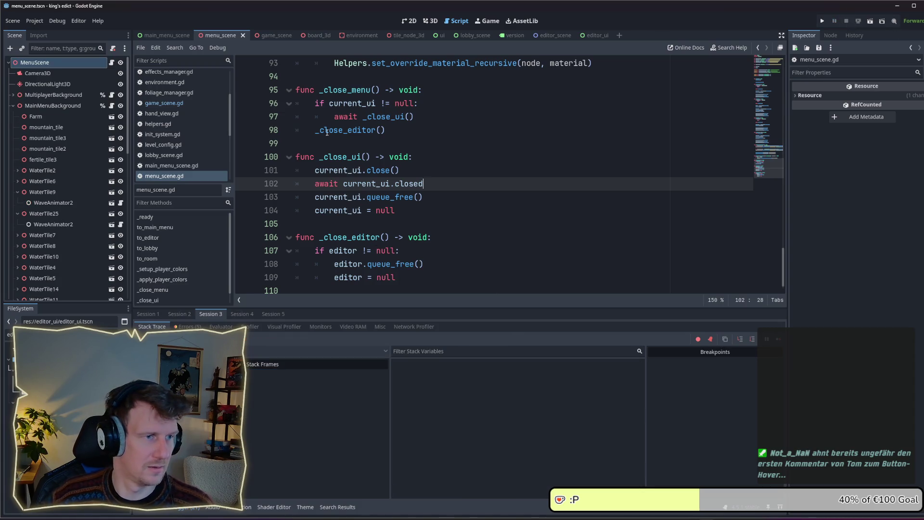
click(476, 35)
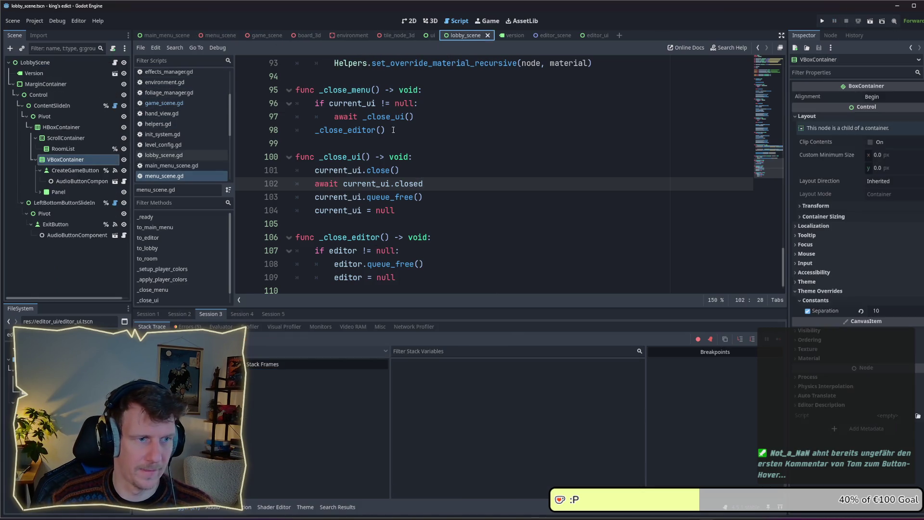
click(115, 63)
mouse_move(426, 222)
mouse_down()
mouse_move(423, 210)
mouse_move(290, 170)
mouse_up()
key(ctrl+c)
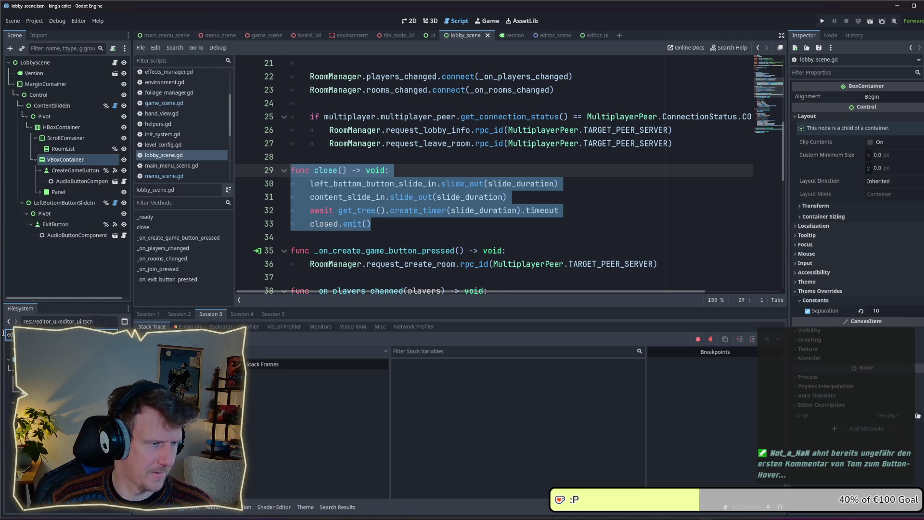
text(ro)
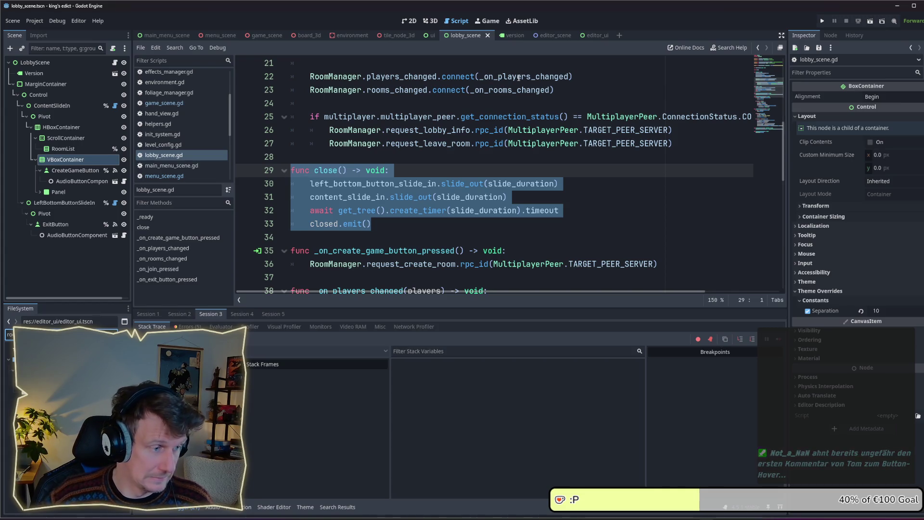
key(Return)
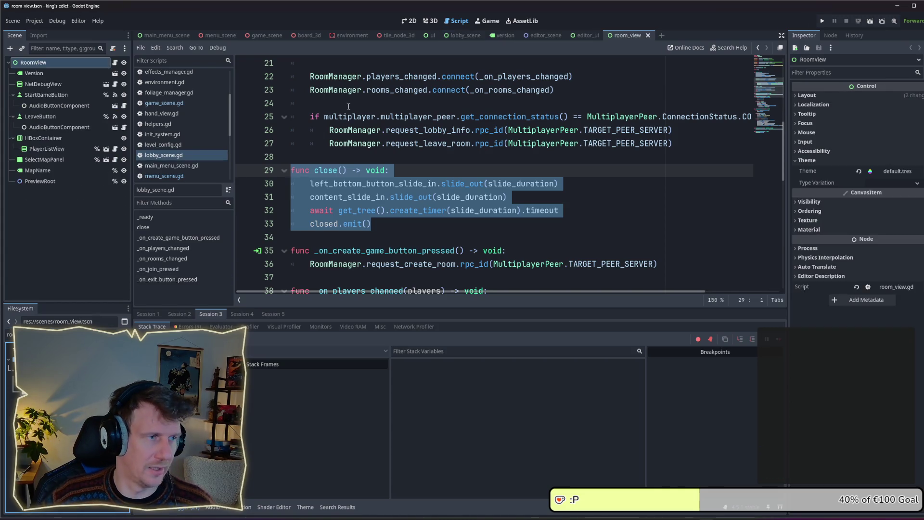
Add a 'signal closed' declaration above _ready in room_view.gd
click(114, 62)
scroll(326, 163, up, 3)
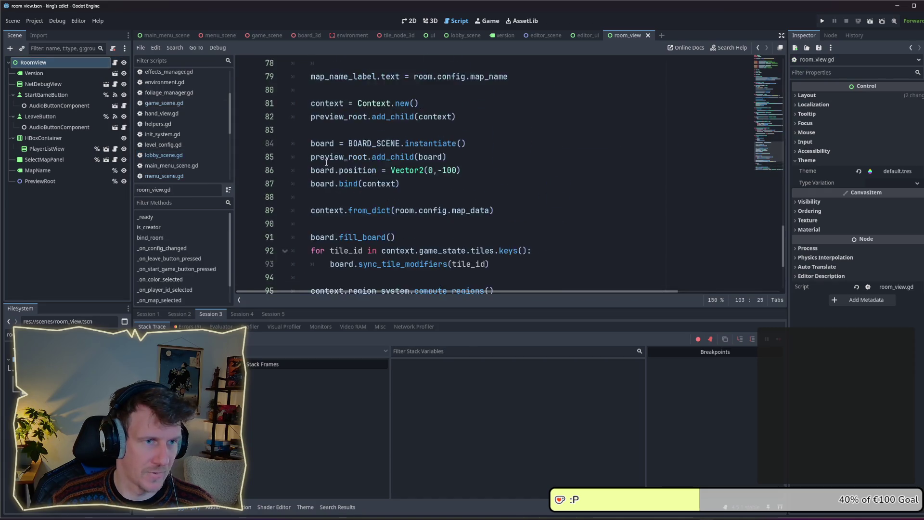
scroll(326, 163, up, 10)
scroll(326, 186, up, 10)
scroll(288, 192, down, 2)
click(327, 195)
key(Home)
key(Return)
key(Return)
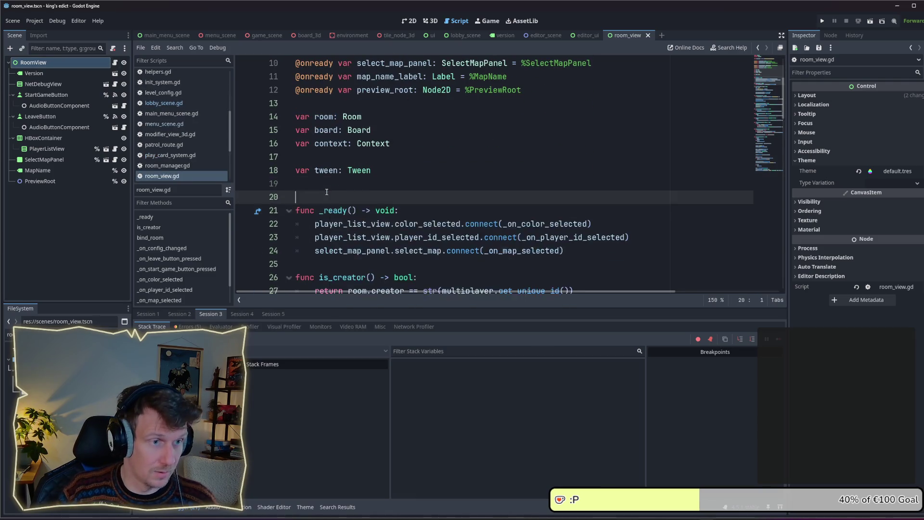
key(Up)
key(Up)
text(signal closed)
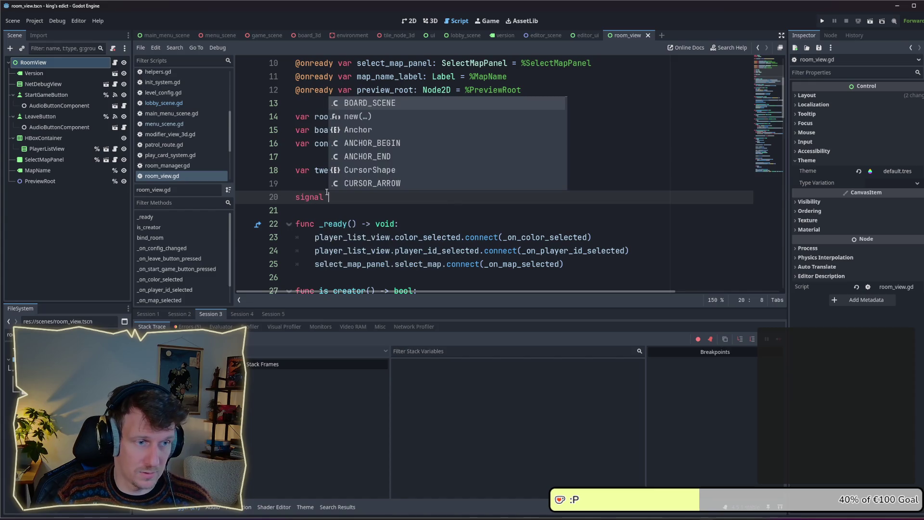
Paste close() below _ready, drop its slide_out lines, await process_frame instead, save and run
scroll(337, 178, down, 3)
click(343, 158)
key(Return)
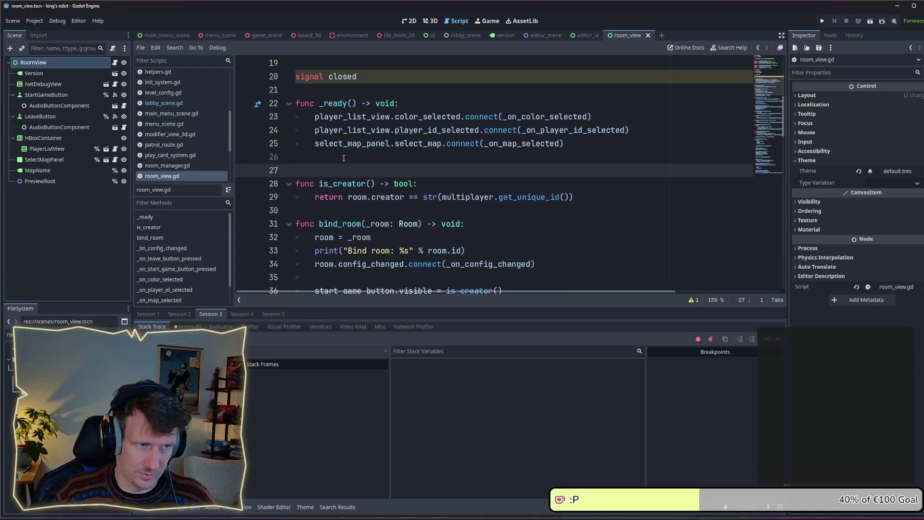
key(ctrl+v)
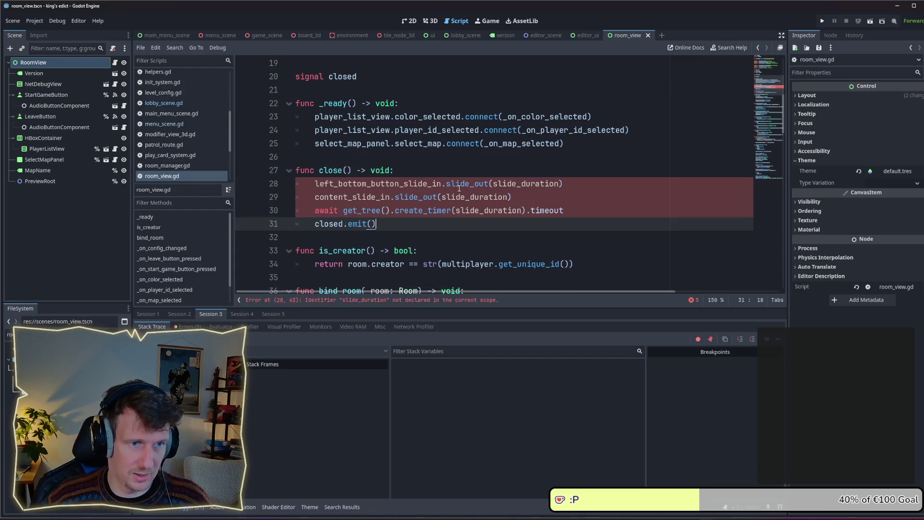
drag(513, 197, 266, 189)
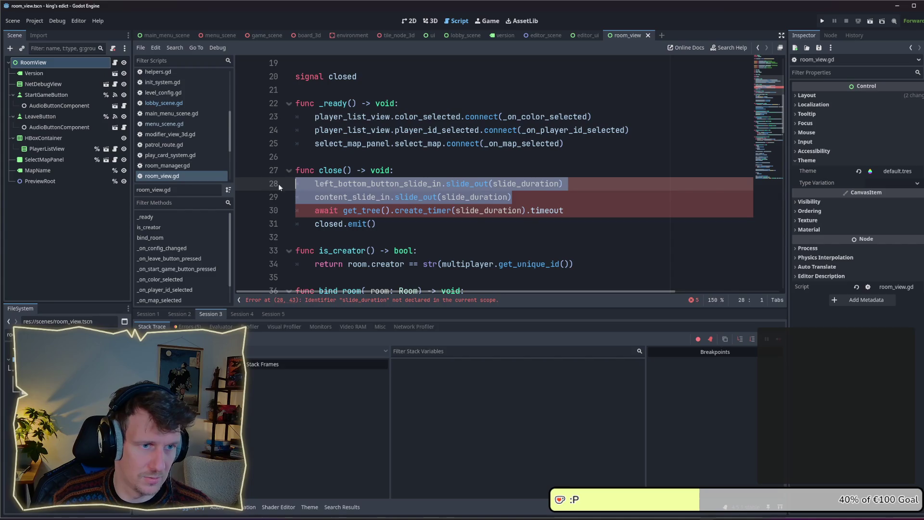
key(BackSpace)
key(BackSpace)
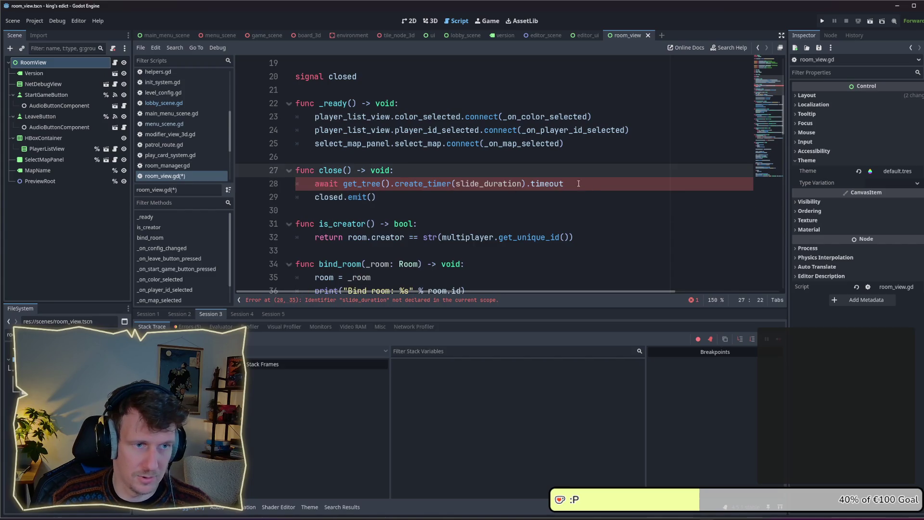
click(581, 183)
mouse_move(563, 183)
mouse_down()
mouse_move(396, 183)
mouse_move(566, 184)
mouse_up()
click(396, 183)
text(pro)
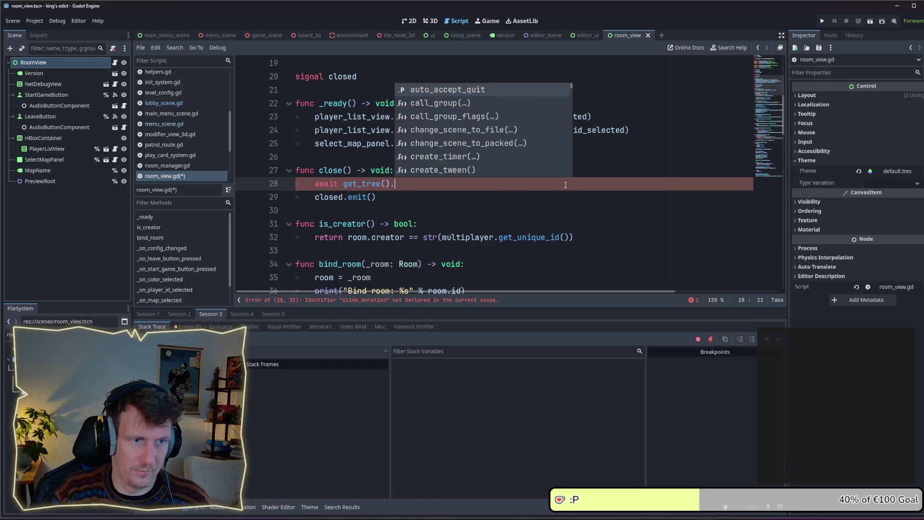
key(Return)
key(ctrl+s)
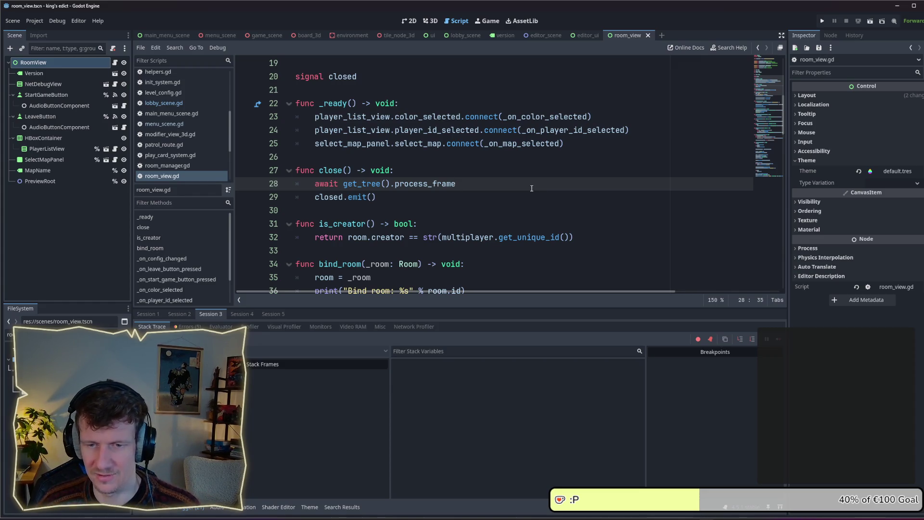
click(508, 193)
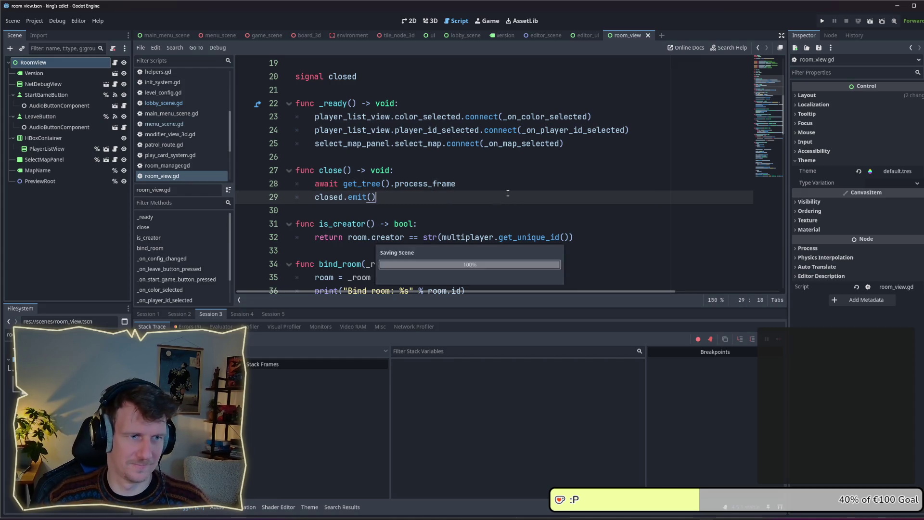
click(822, 21)
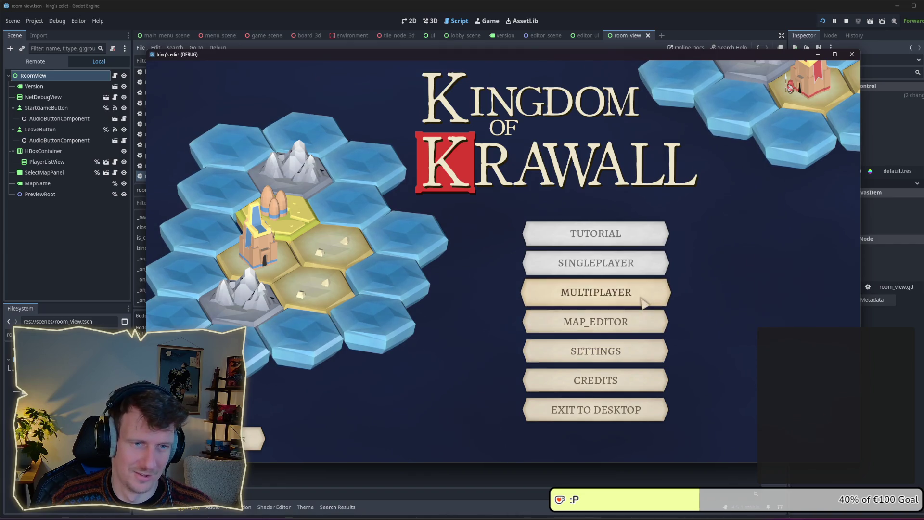
click(588, 298)
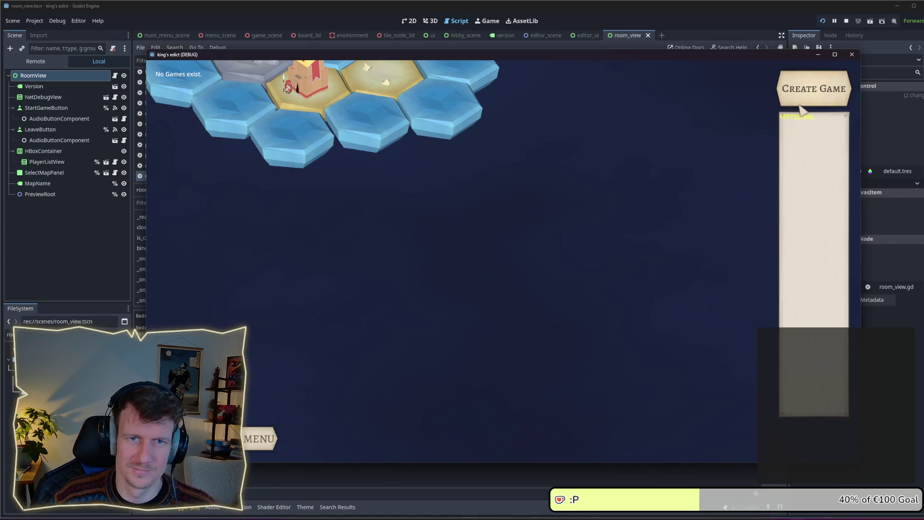
click(796, 117)
click(250, 419)
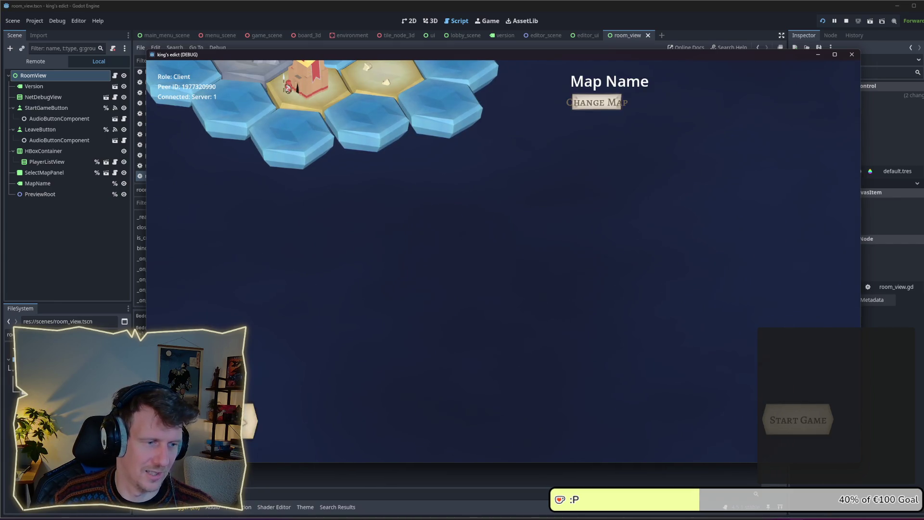
click(824, 92)
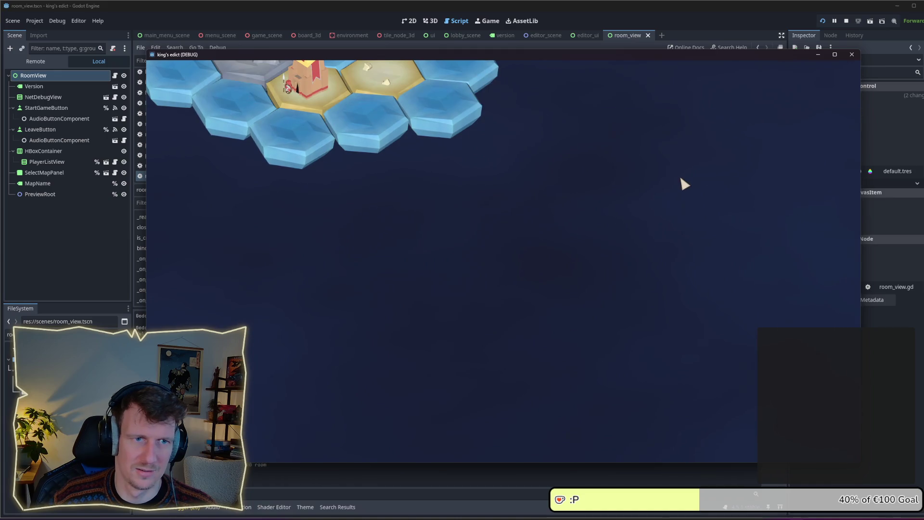
click(250, 419)
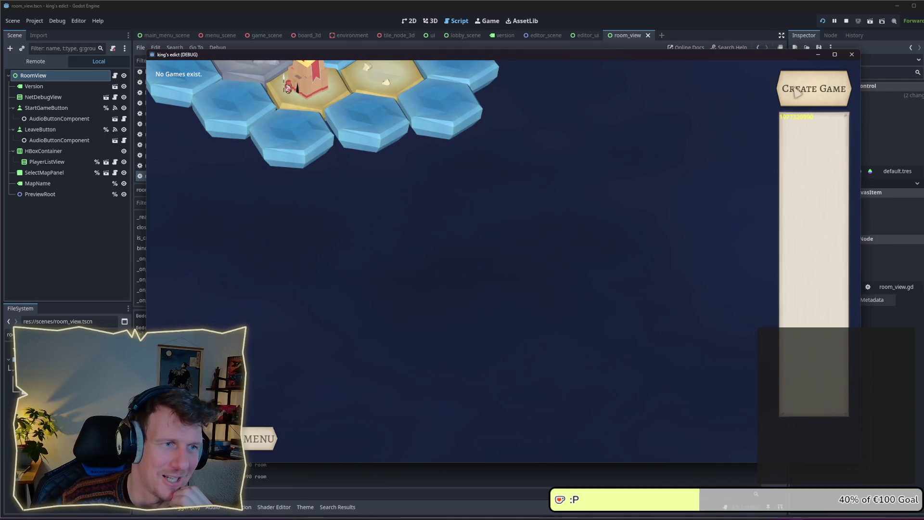
click(794, 90)
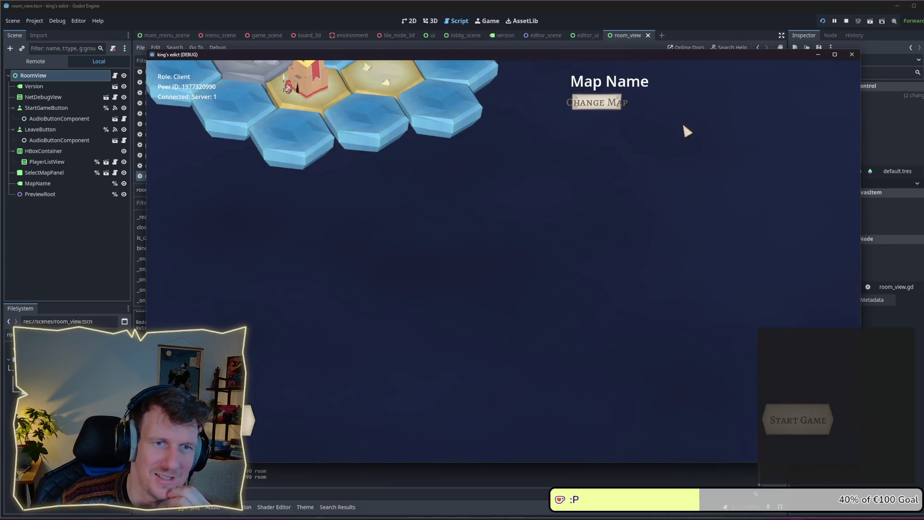
click(251, 418)
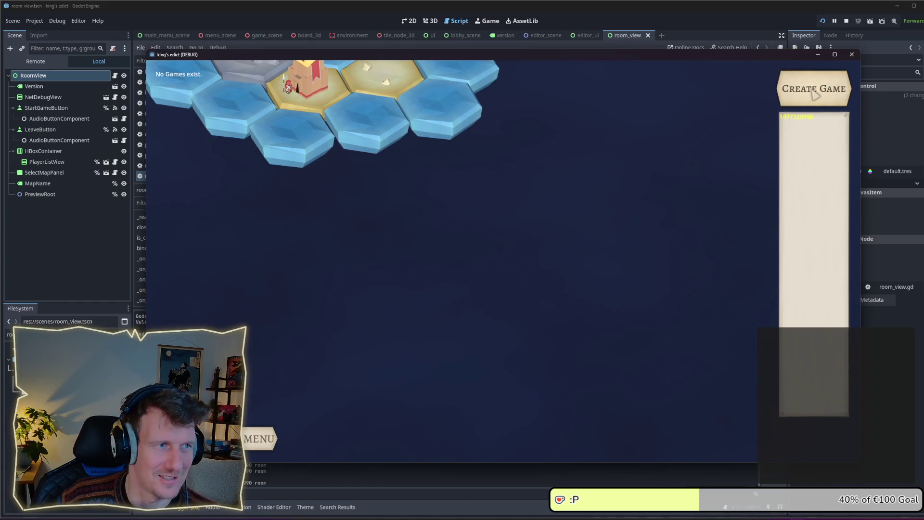
click(813, 94)
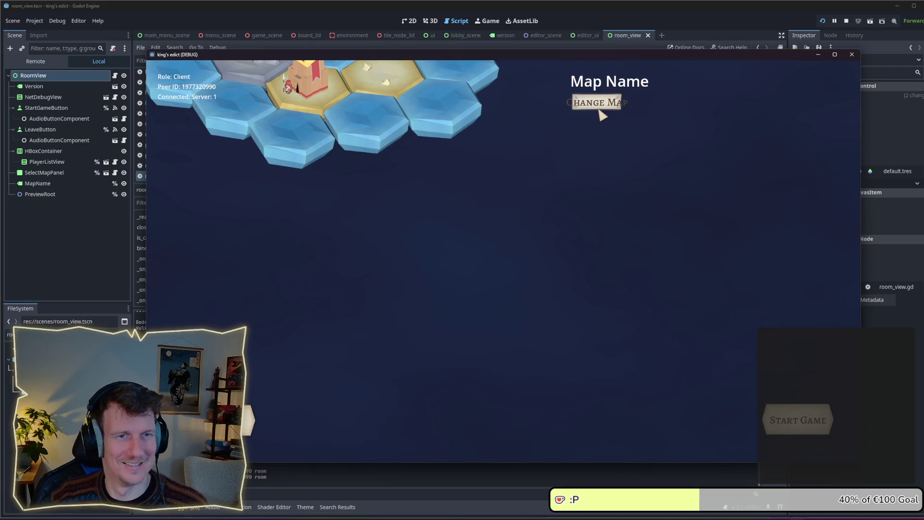
click(260, 411)
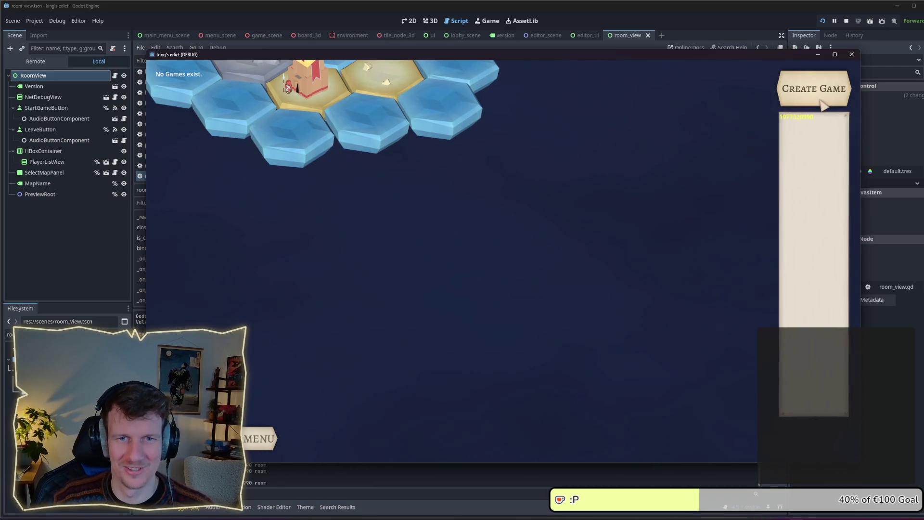
click(824, 105)
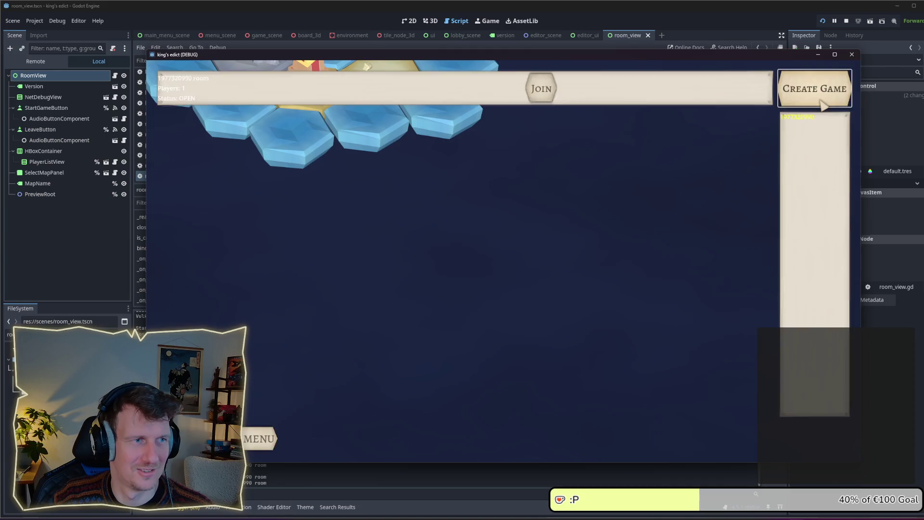
click(253, 418)
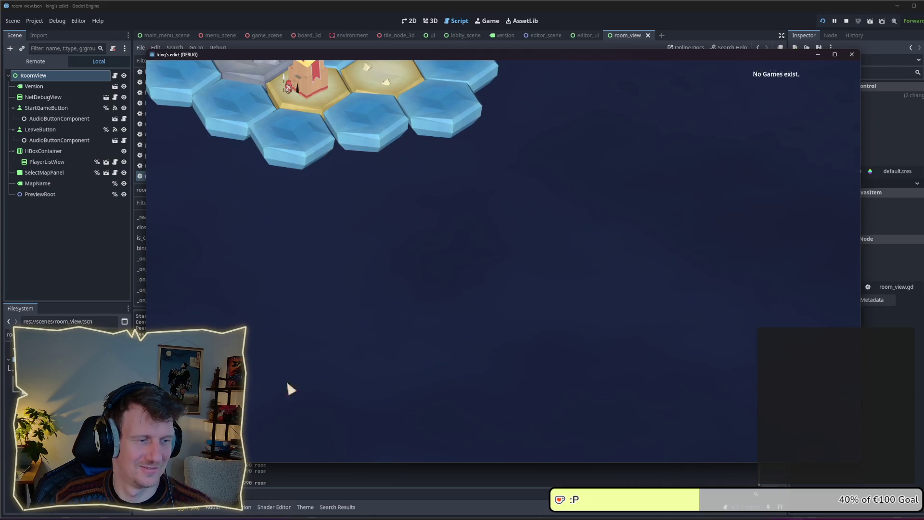
click(784, 98)
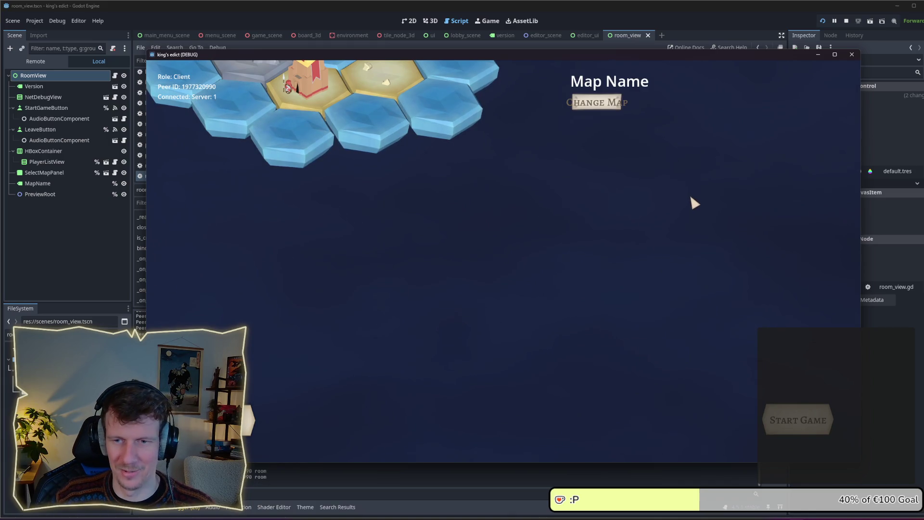
click(607, 111)
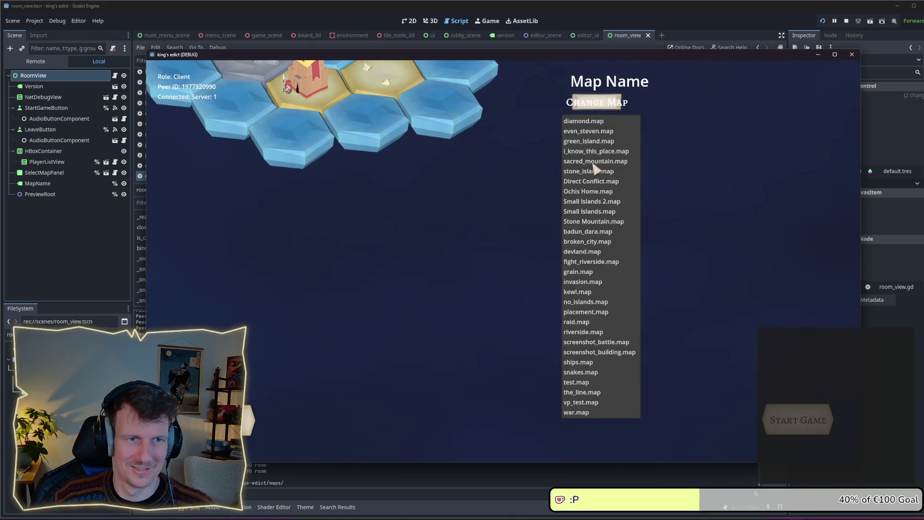
click(584, 193)
click(252, 419)
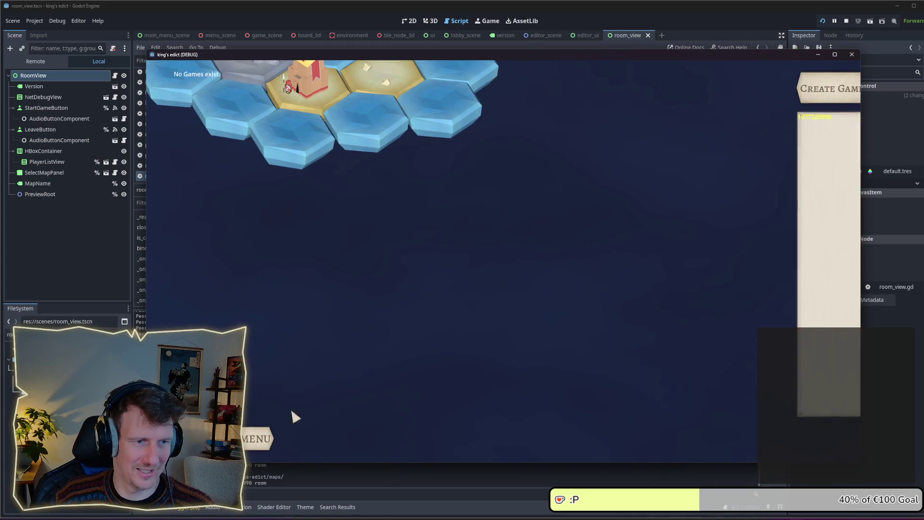
click(260, 437)
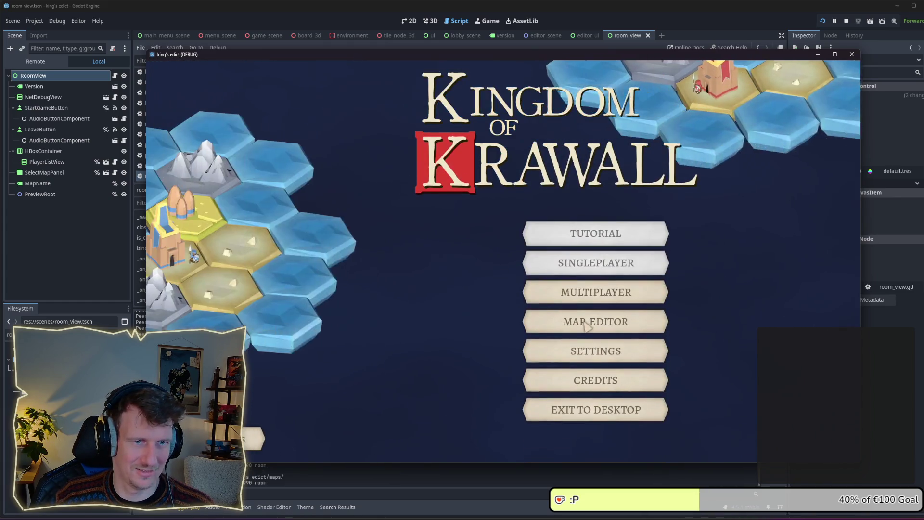
click(595, 305)
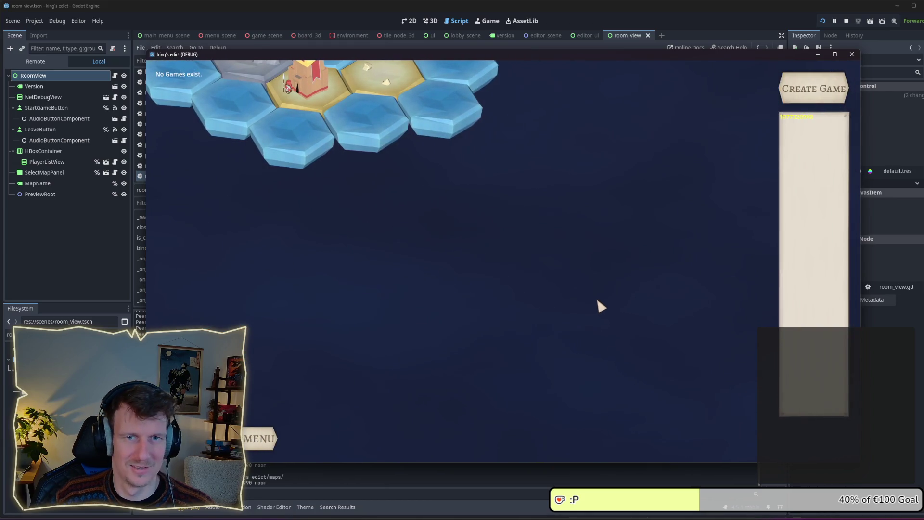
In the running game, create a game room and leave it back to the lobby, twice
click(817, 100)
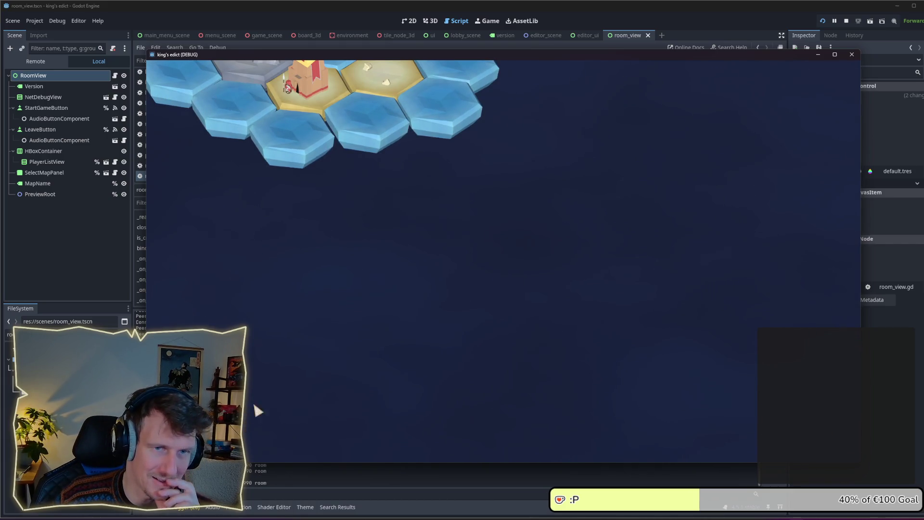
click(813, 99)
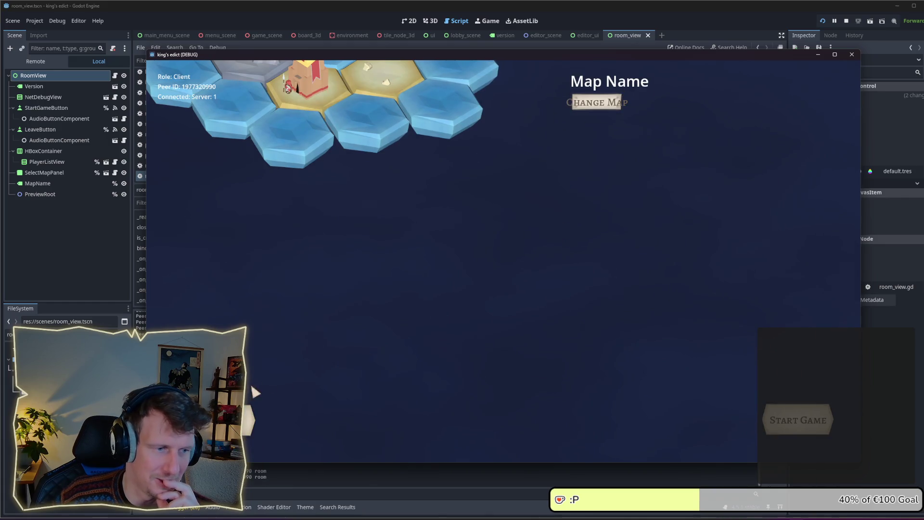
click(833, 94)
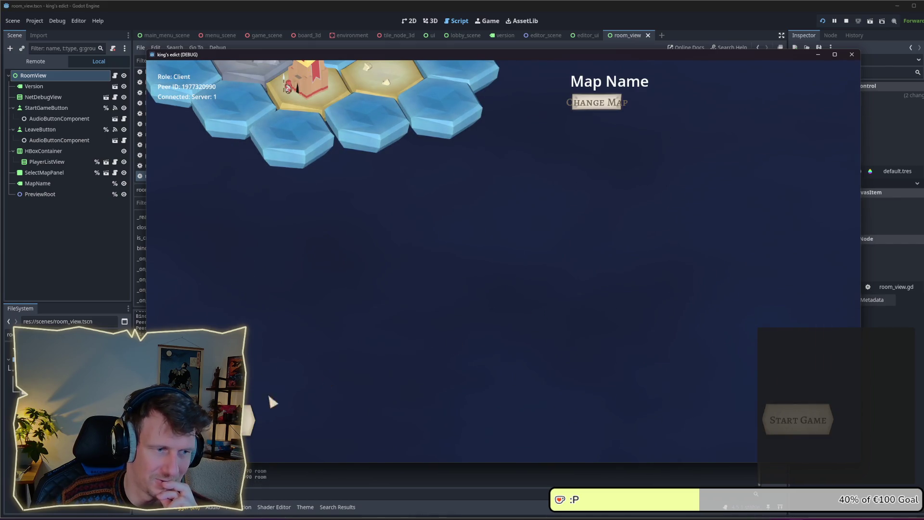
click(248, 419)
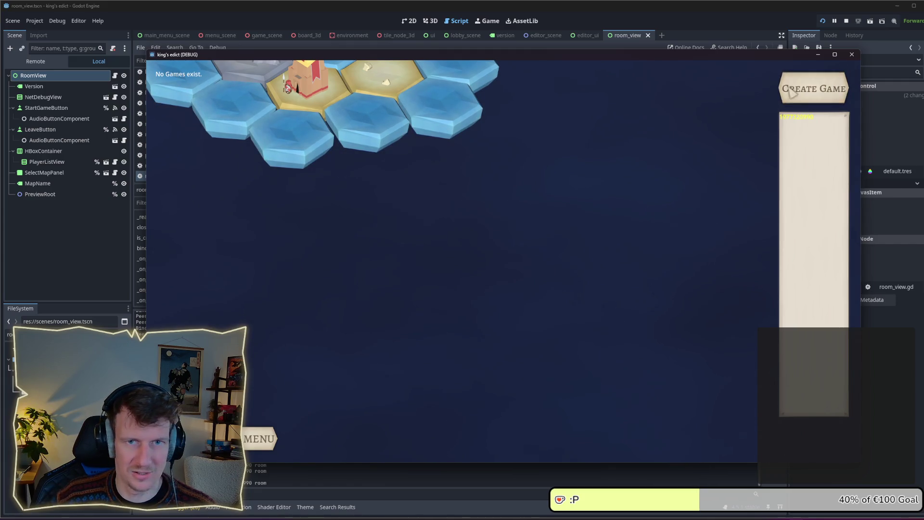
Create and leave a room once more, return to the main menu, reopen the lobby, then stop the game
click(817, 91)
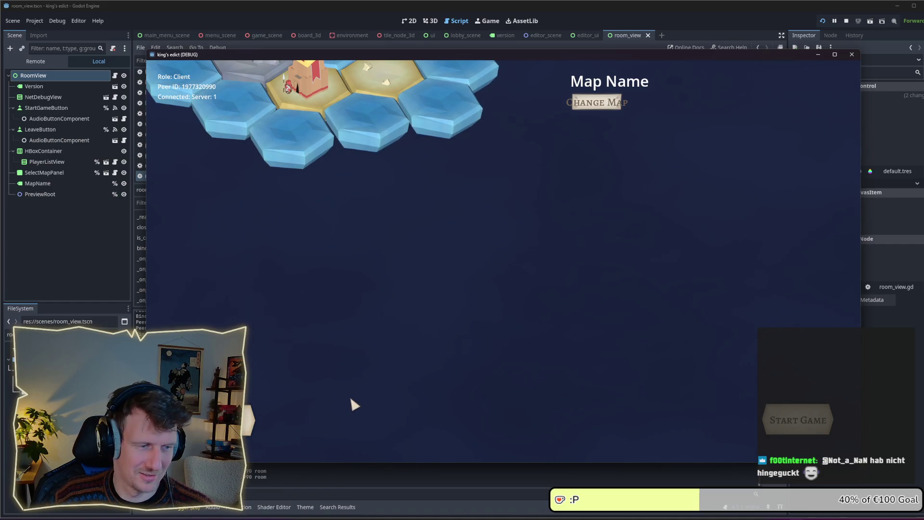
click(263, 426)
click(264, 439)
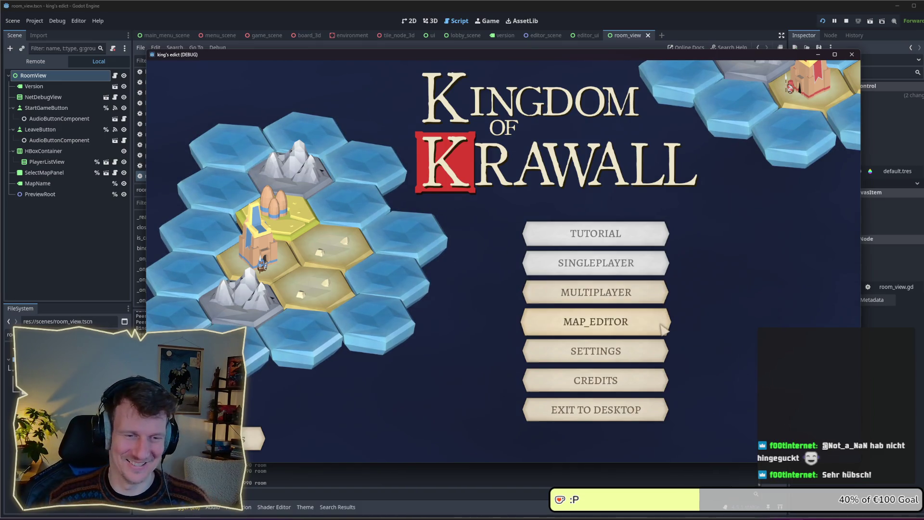
click(648, 301)
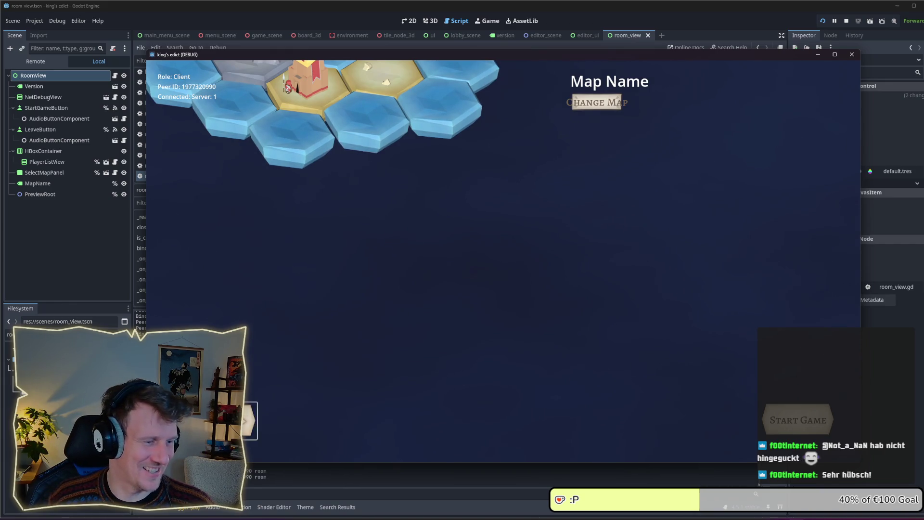
click(846, 21)
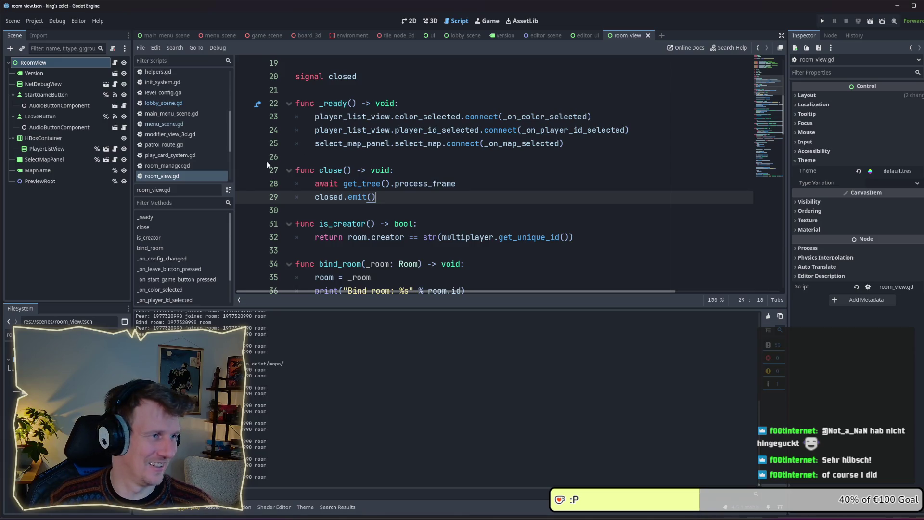
Compare with the lobby_scene by inspecting its MarginContainer in the 2D view
click(471, 184)
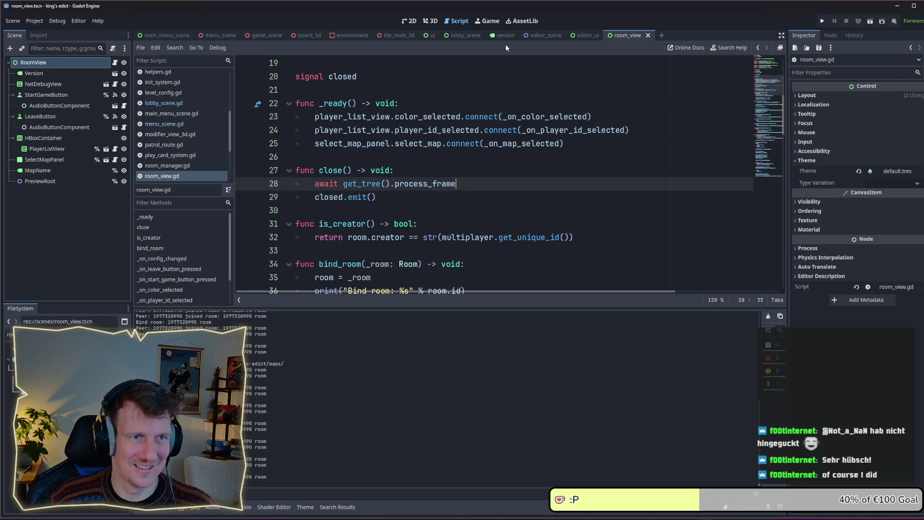
click(472, 37)
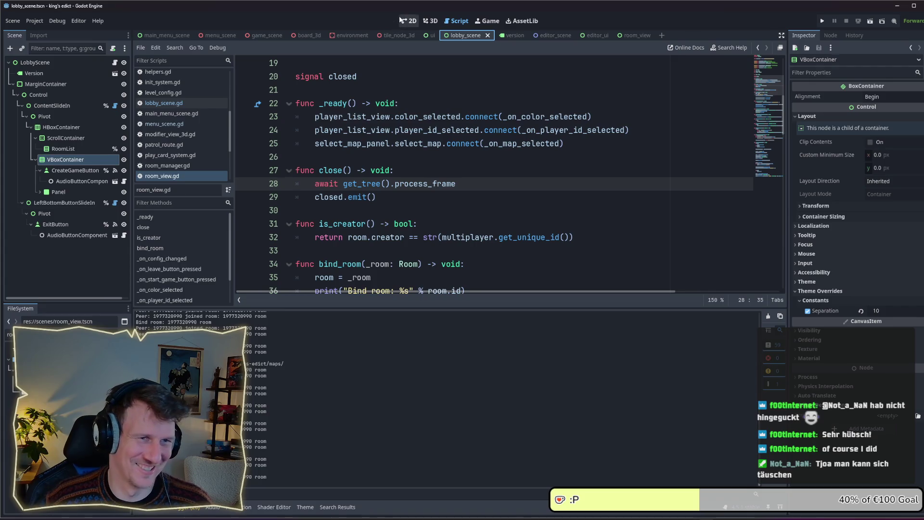
click(413, 22)
click(29, 83)
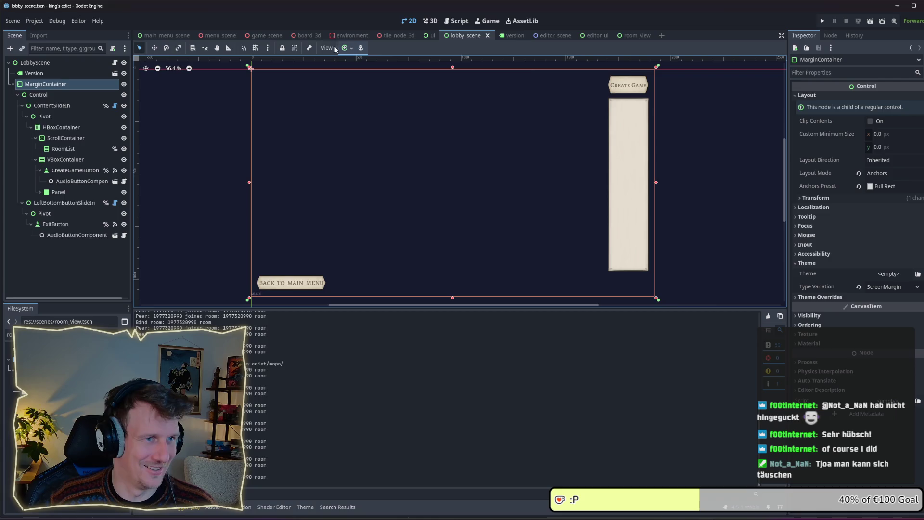
Check room_view's Version label and NetDebugView layout, then switch to the editor_ui scene
click(635, 35)
click(48, 72)
click(44, 84)
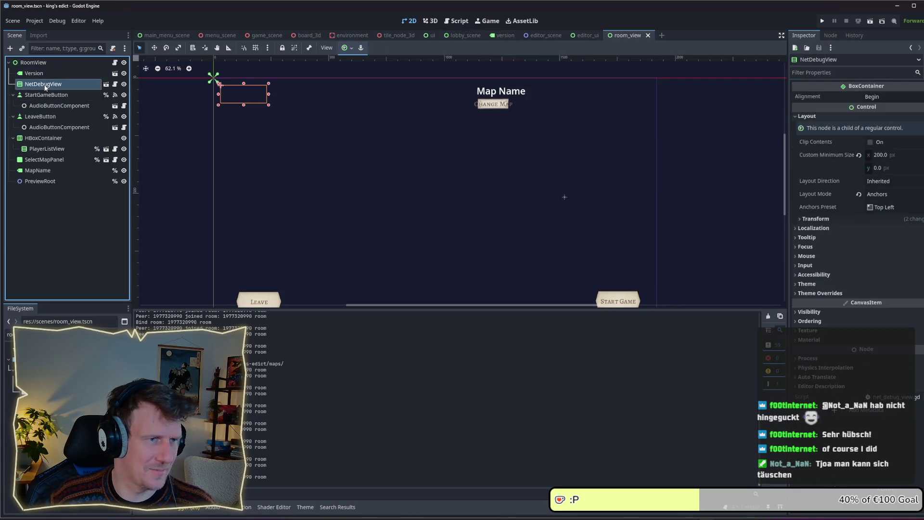
click(42, 73)
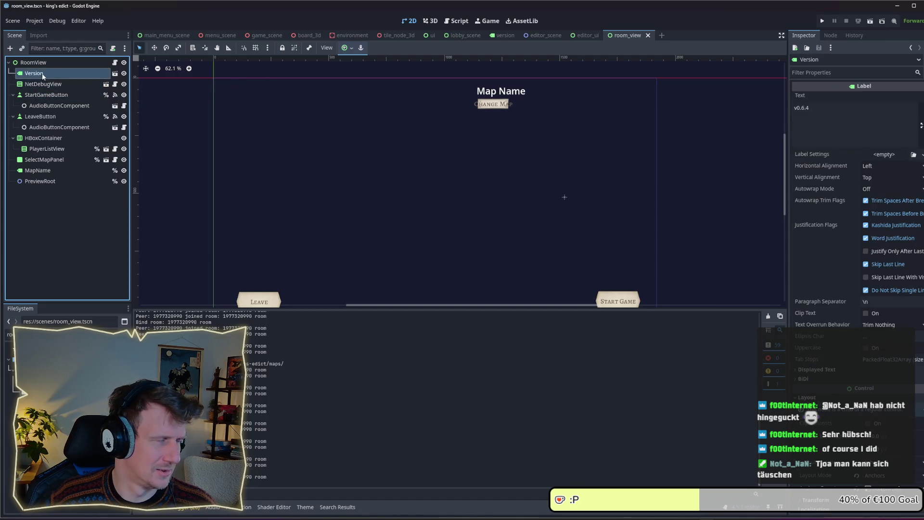
click(588, 36)
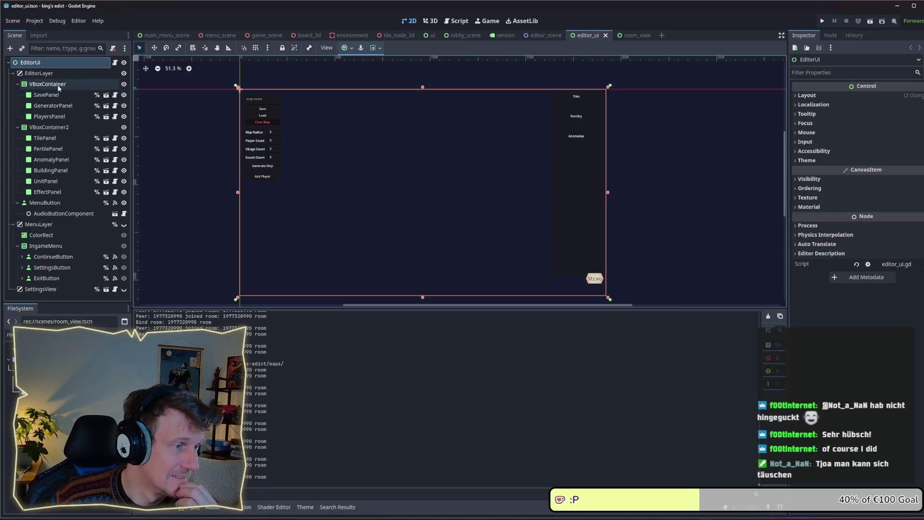
Toggle the EditorLayer visibility and compare the lobby_scene layout with room_view again
click(124, 74)
click(124, 73)
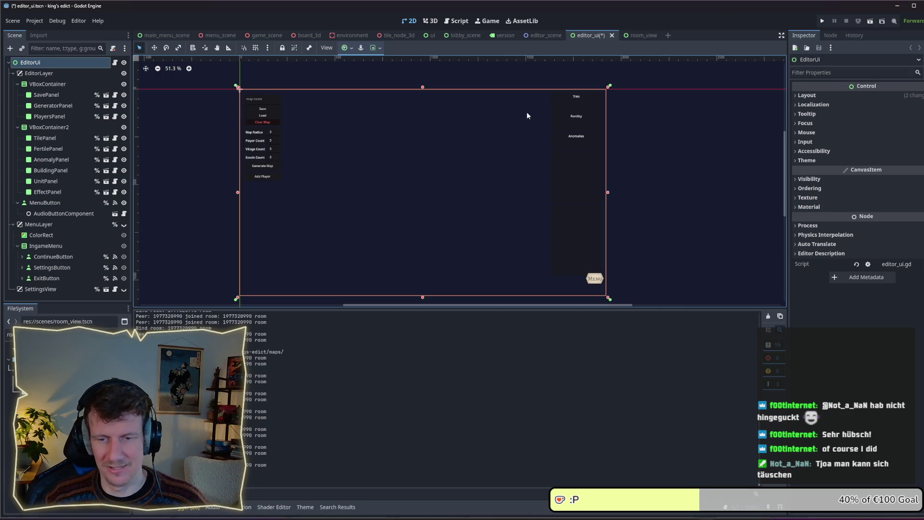
click(634, 36)
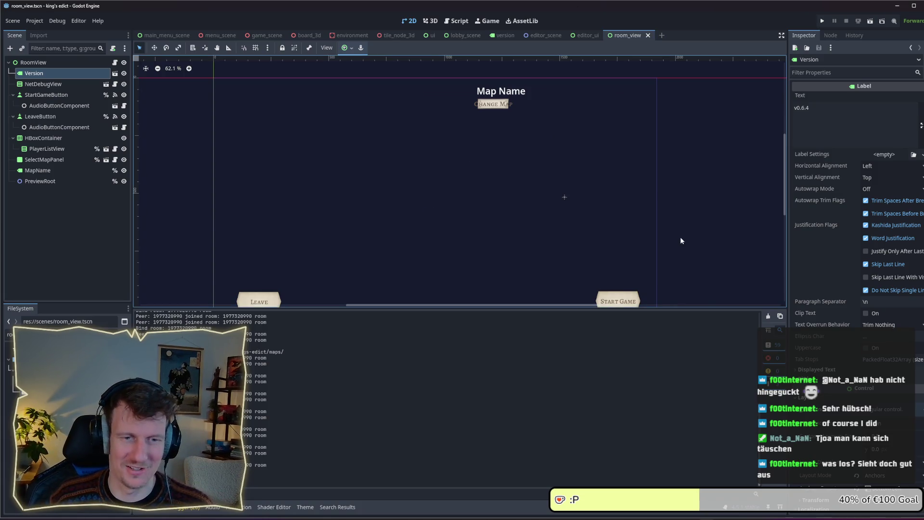
scroll(680, 231, down, 5)
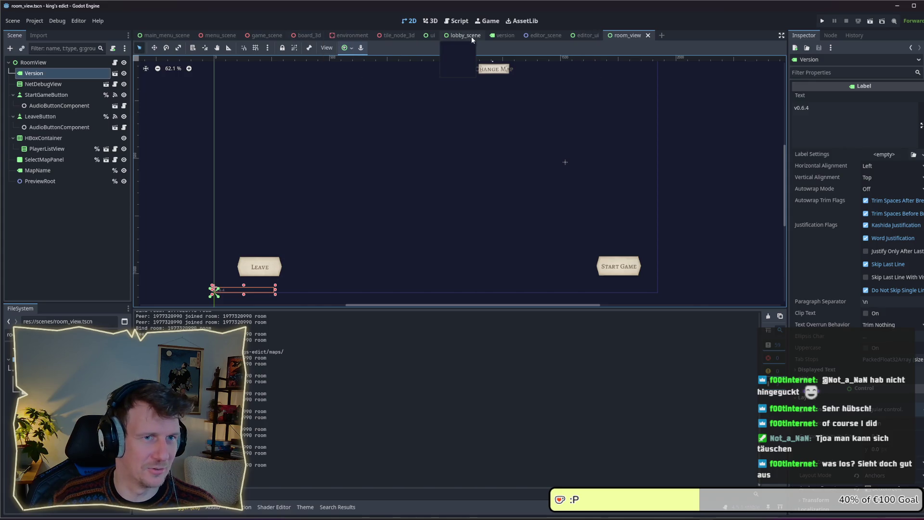
click(459, 37)
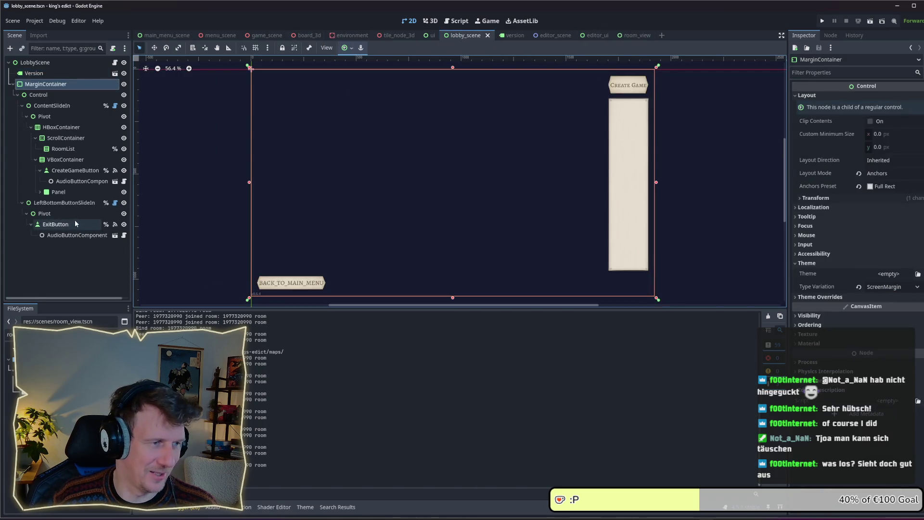
click(633, 35)
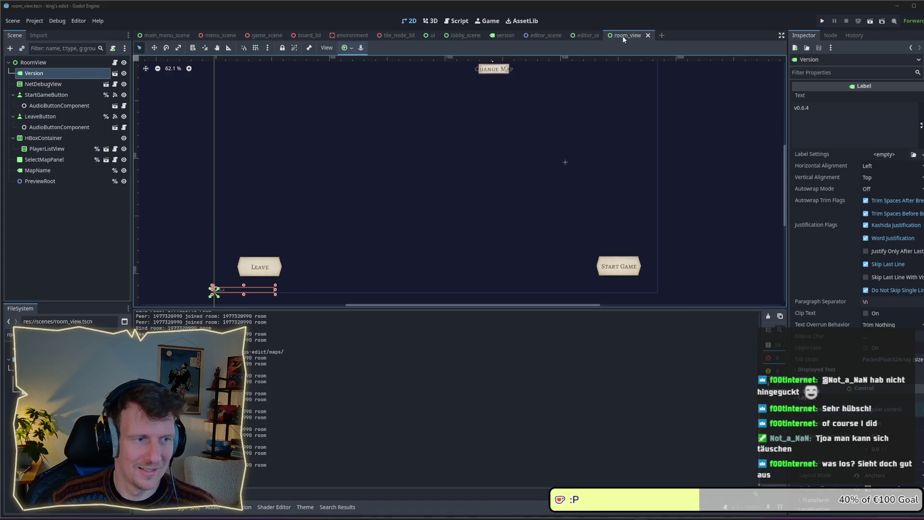
Inspect room_view's PreviewRoot, MapName, SelectMapPanel, Version and NetDebugView nodes
click(68, 201)
click(47, 184)
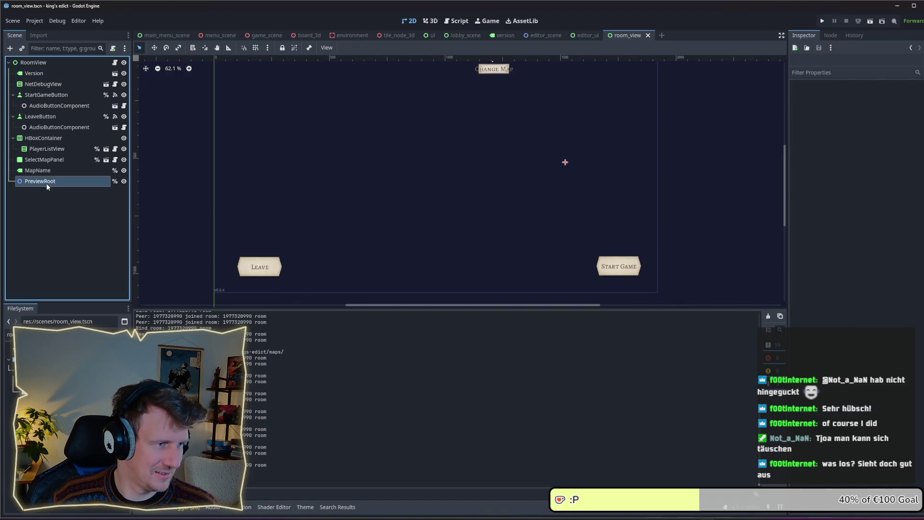
click(43, 171)
click(44, 159)
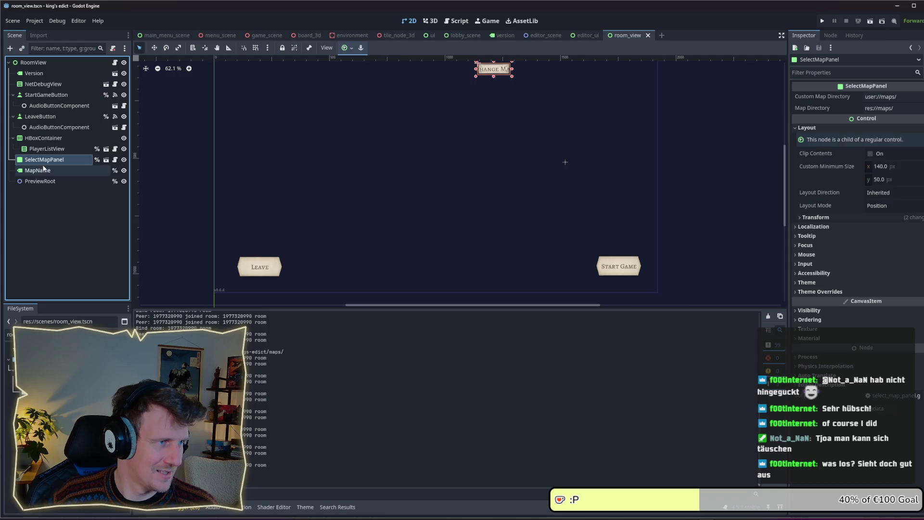
click(33, 76)
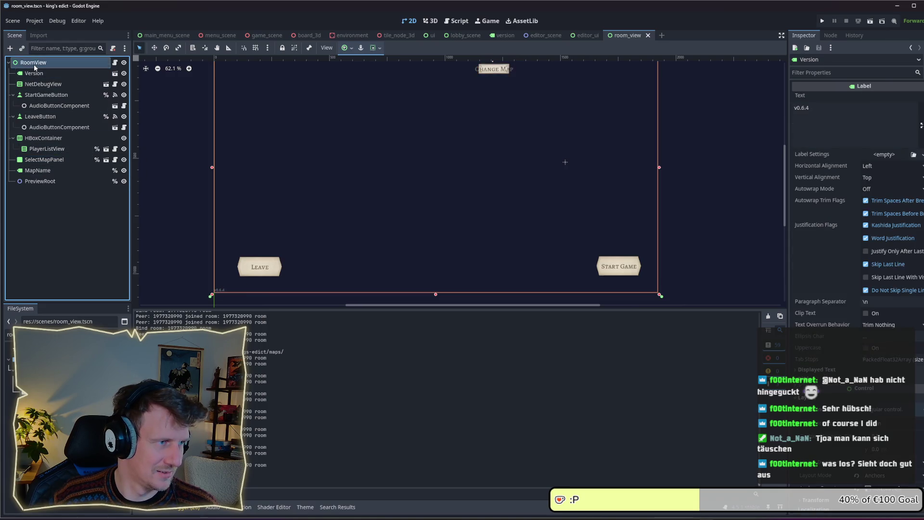
click(34, 65)
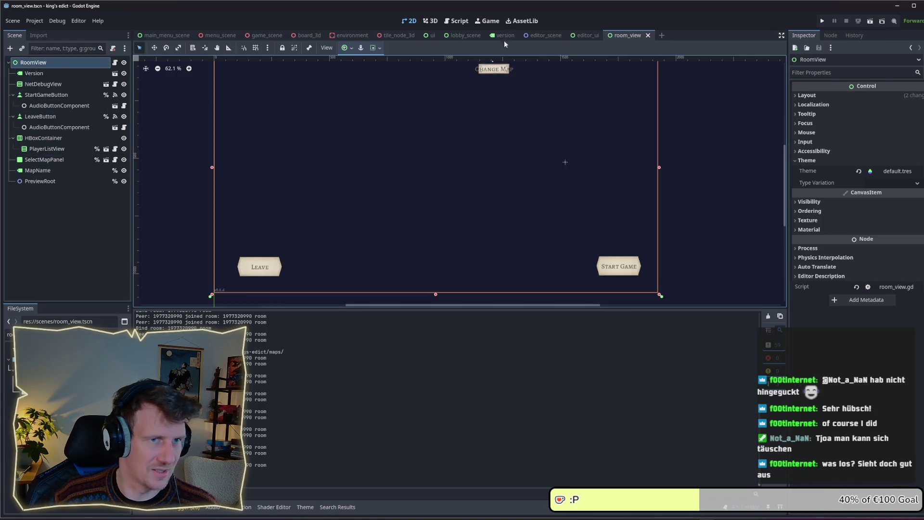
click(48, 84)
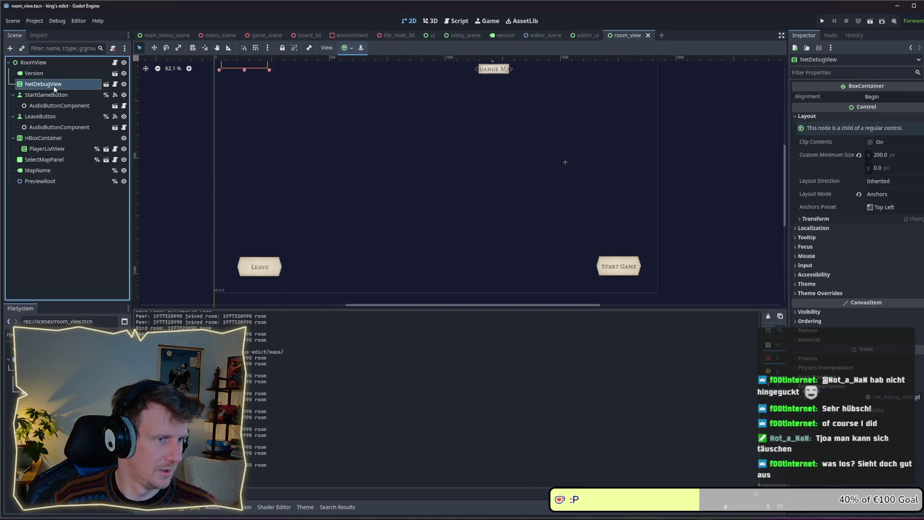
Check the StartGameButton and Version nodes, then select the RoomView root
scroll(330, 140, up, 2)
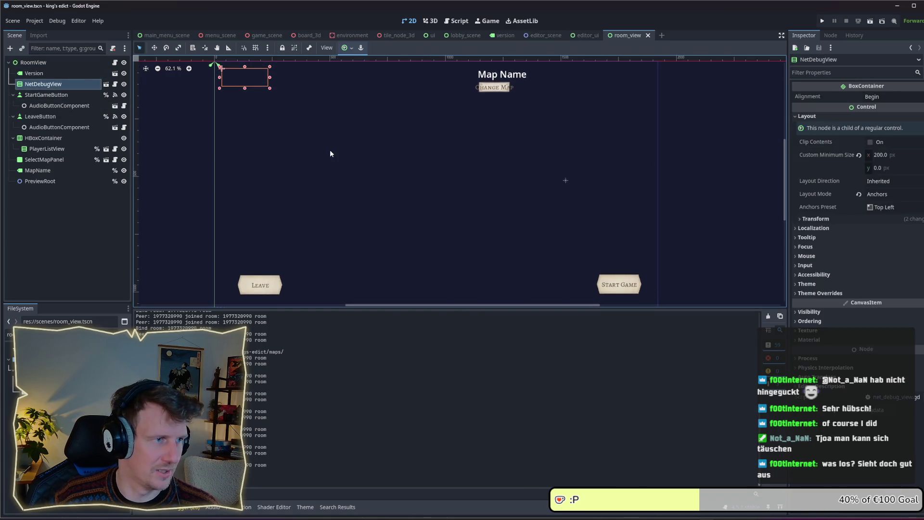
scroll(330, 151, down, 1)
scroll(330, 151, down, 2)
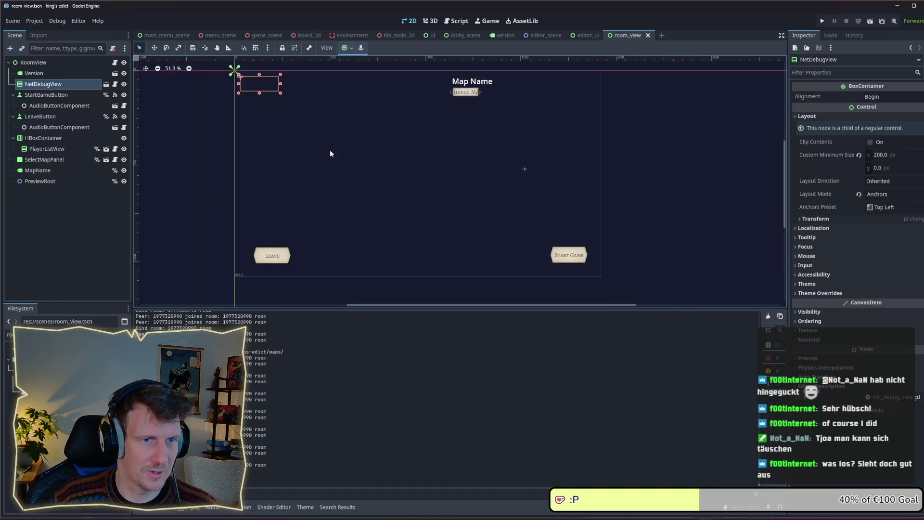
click(46, 95)
click(45, 73)
click(34, 64)
Add a MarginContainer child to RoomView and move it above the Version label
right_click(45, 64)
click(65, 87)
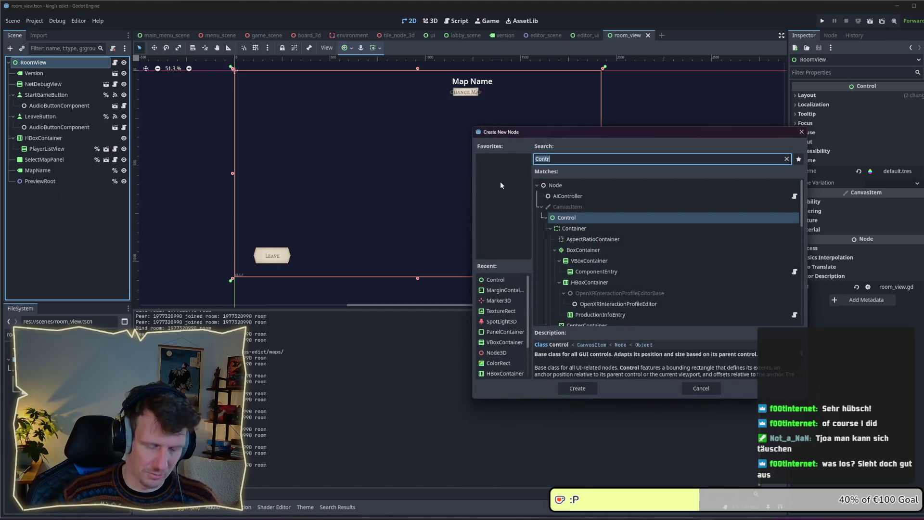
text(Margin)
key(Return)
mouse_move(48, 192)
mouse_down()
mouse_move(58, 145)
mouse_move(44, 71)
mouse_up()
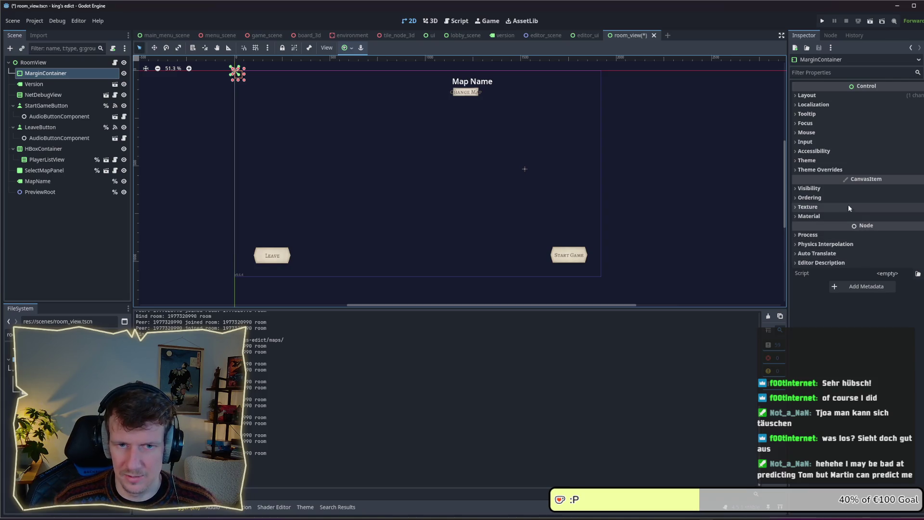
Give the MarginContainer the ScreenMargin theme type variation and save the scene
click(844, 170)
click(854, 179)
click(847, 169)
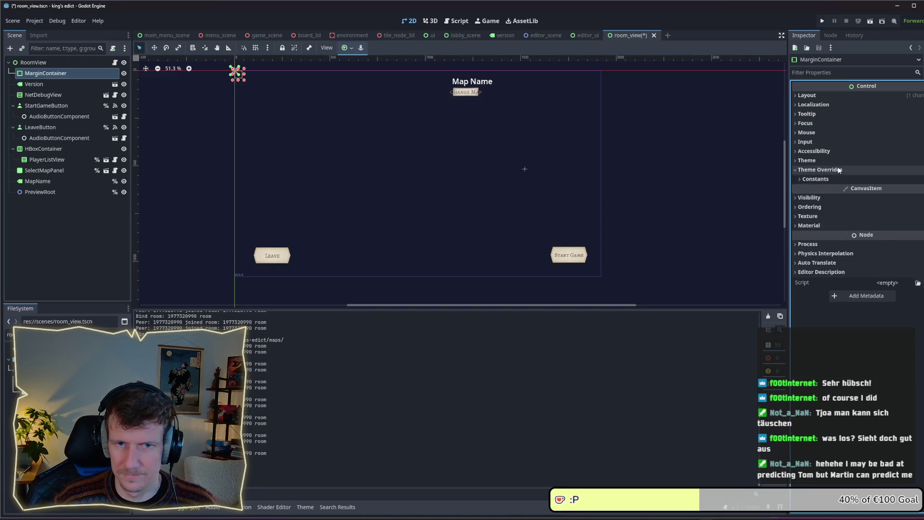
click(837, 161)
click(893, 183)
click(891, 207)
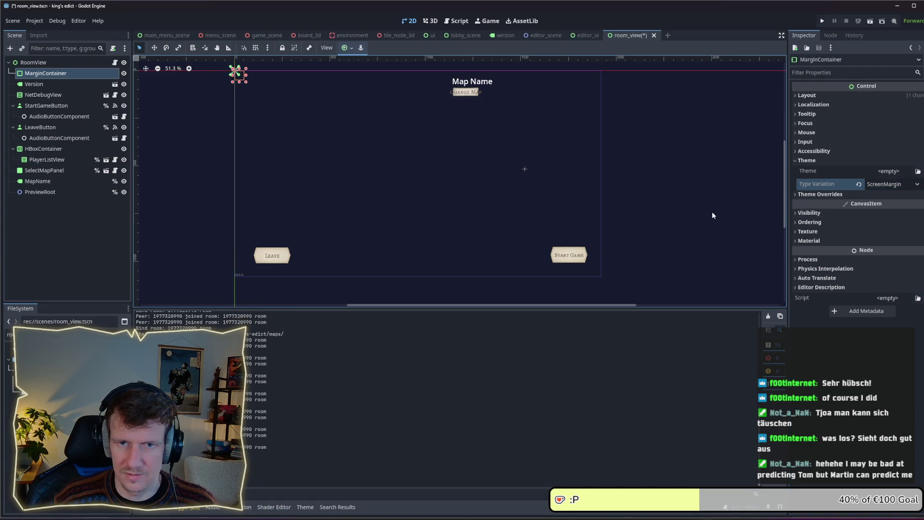
key(ctrl+s)
Set the MarginContainer's layout mode to Anchors with the Full Rect preset and save
click(845, 92)
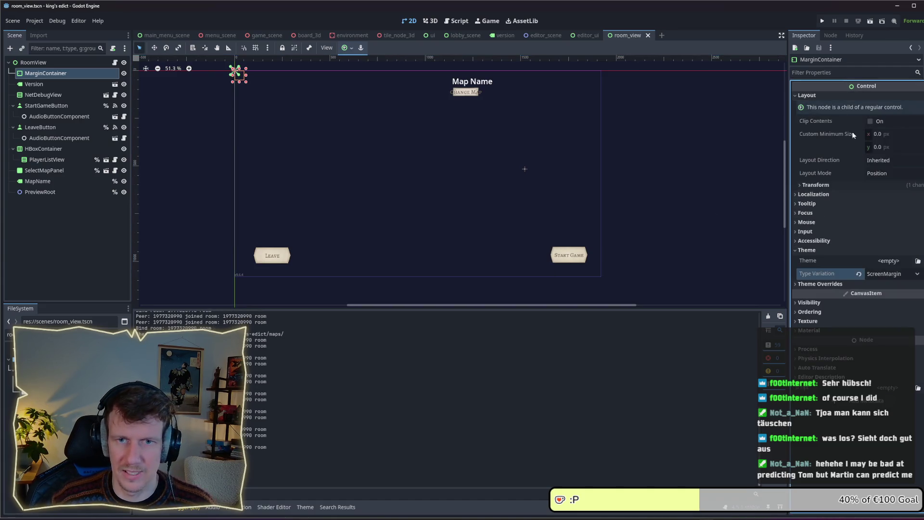
click(896, 174)
click(885, 196)
click(892, 186)
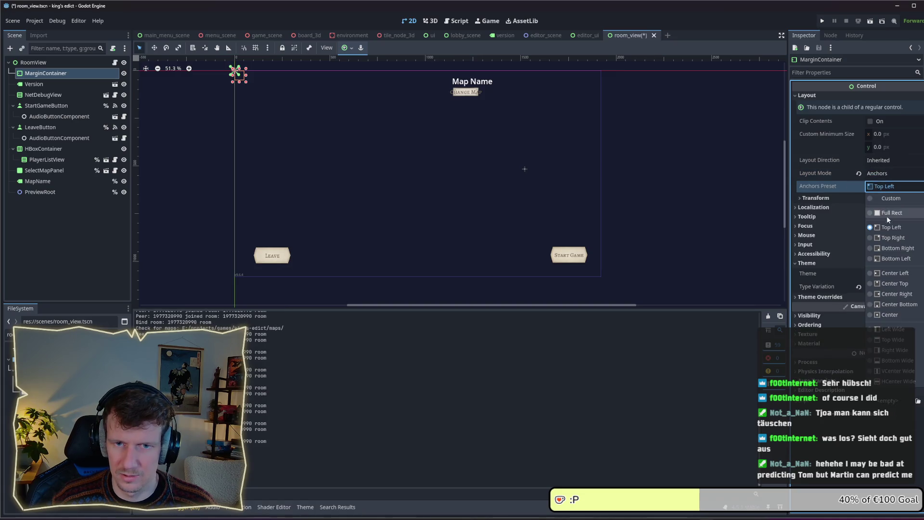
click(881, 207)
key(ctrl+s)
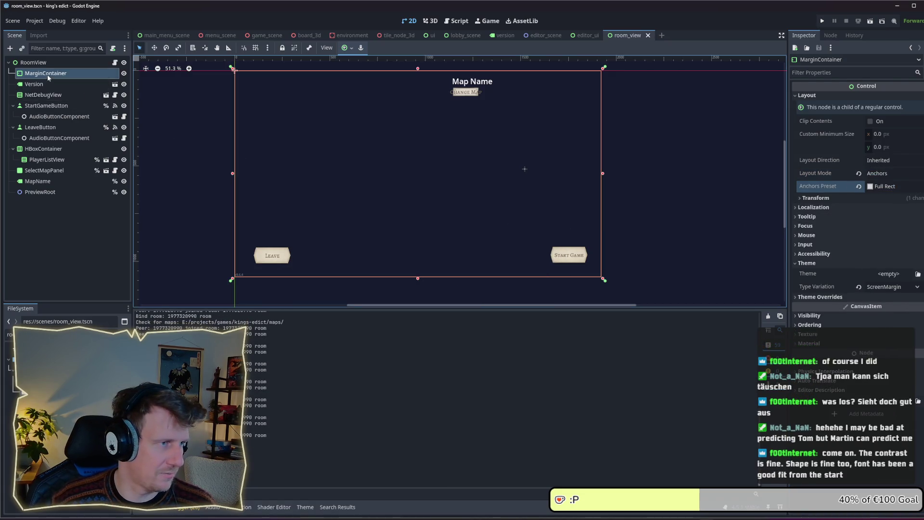
right_click(47, 73)
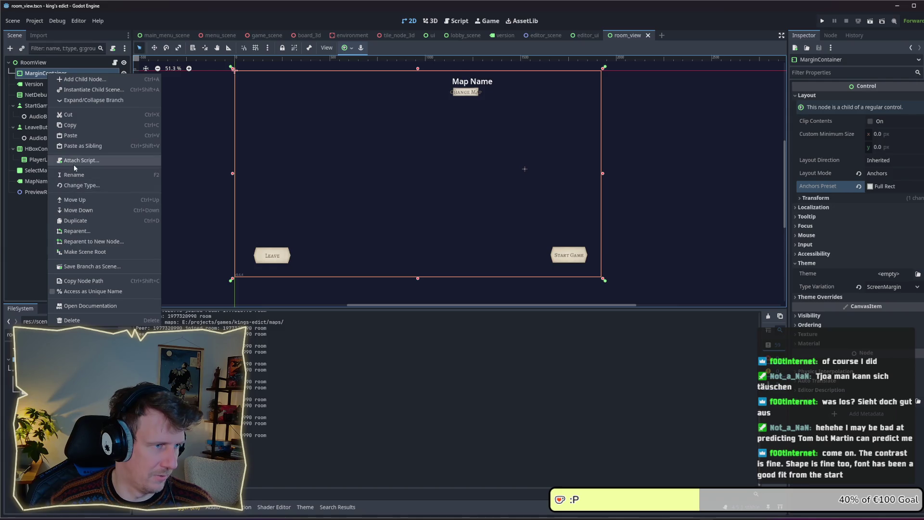
click(77, 80)
Add a Control node inside the MarginContainer
text(Contr)
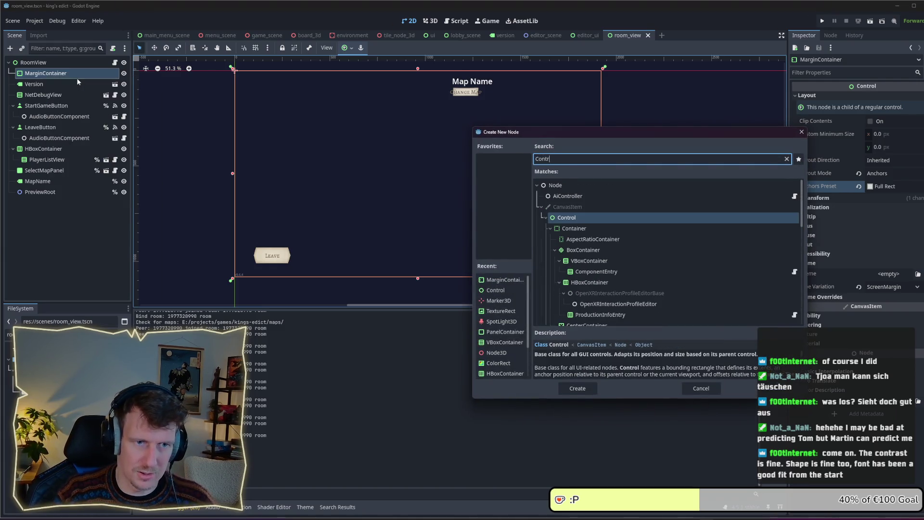
key(Return)
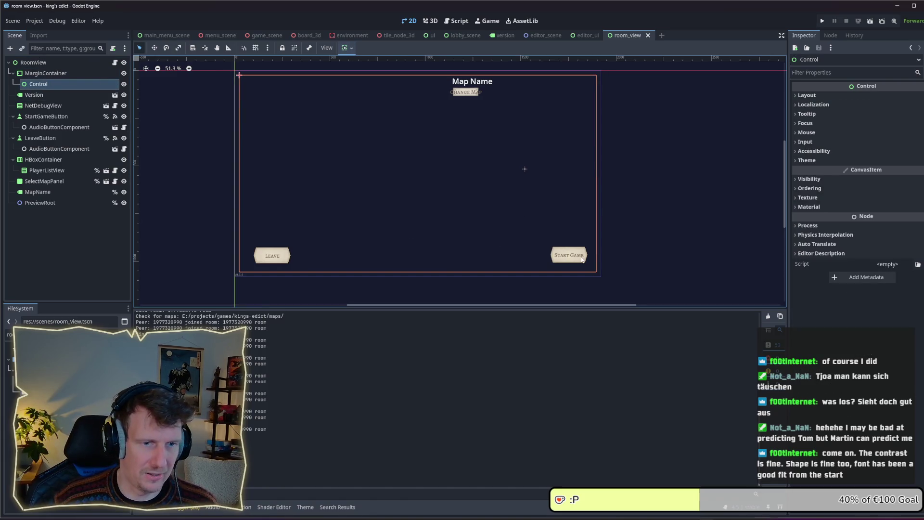
click(43, 105)
click(35, 95)
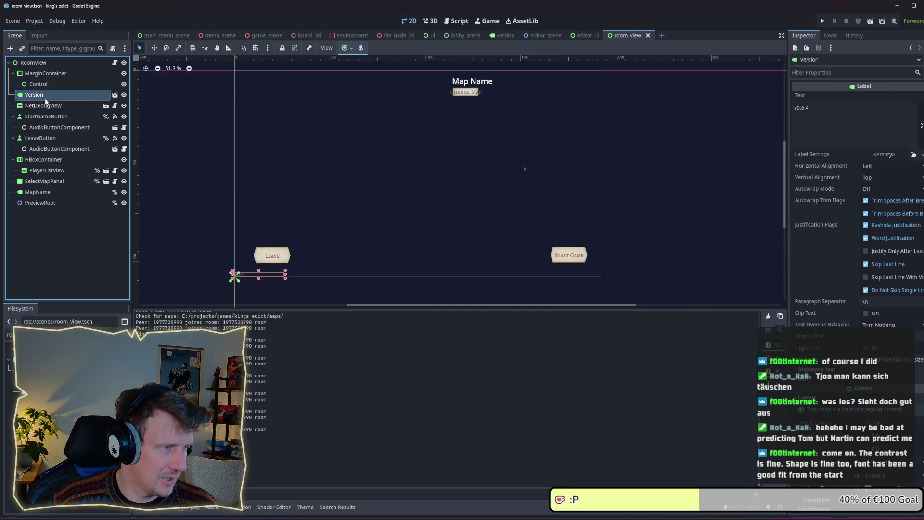
Change the StartGameButton and LeaveButton size values from 100 to 75
click(46, 117)
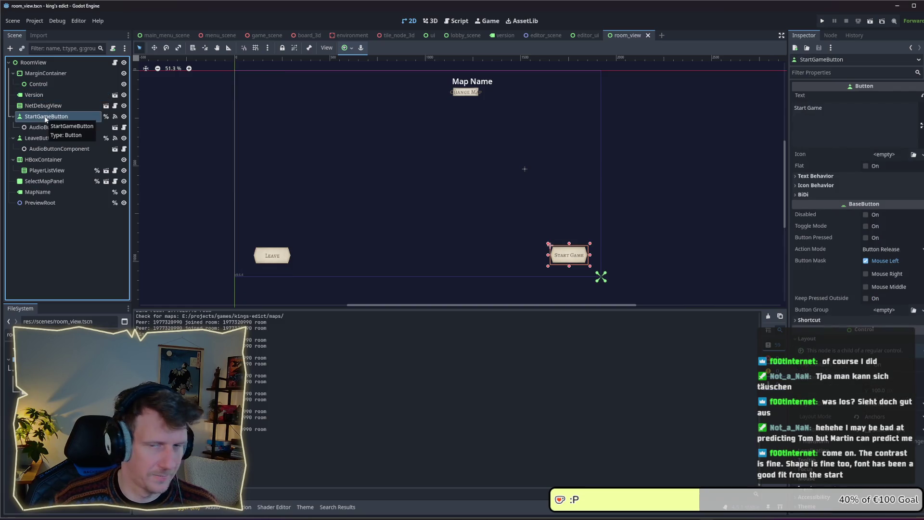
click(886, 391)
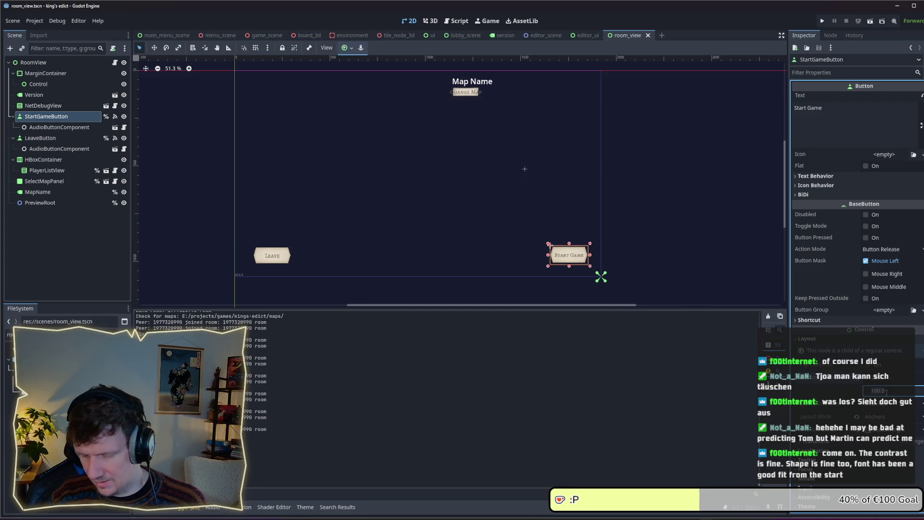
text(75)
key(Return)
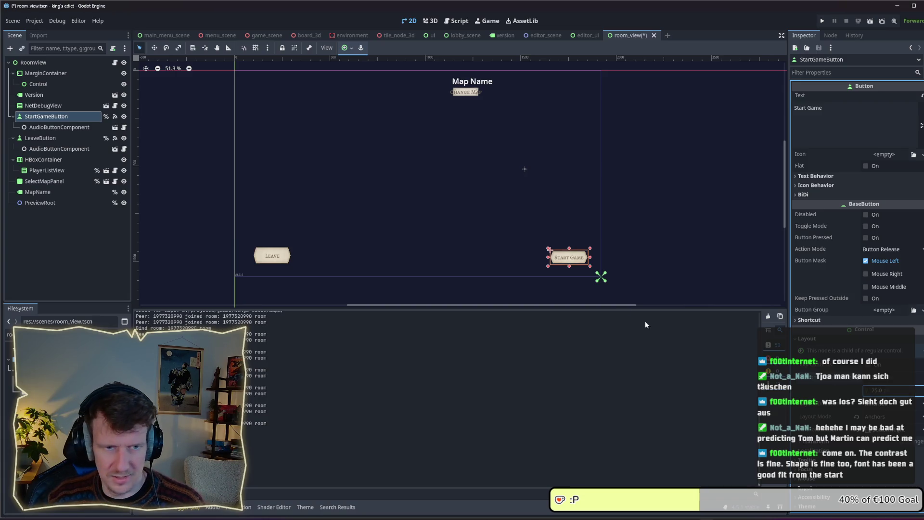
click(43, 137)
click(881, 390)
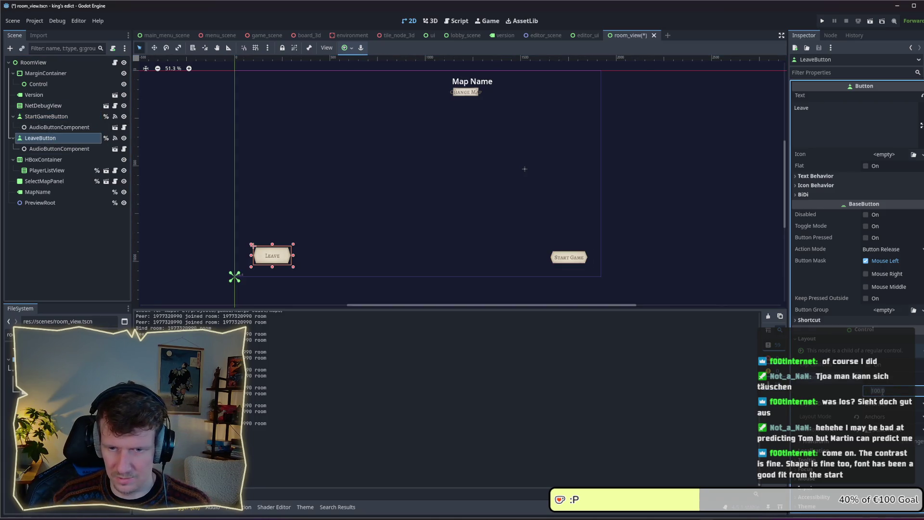
key(Return)
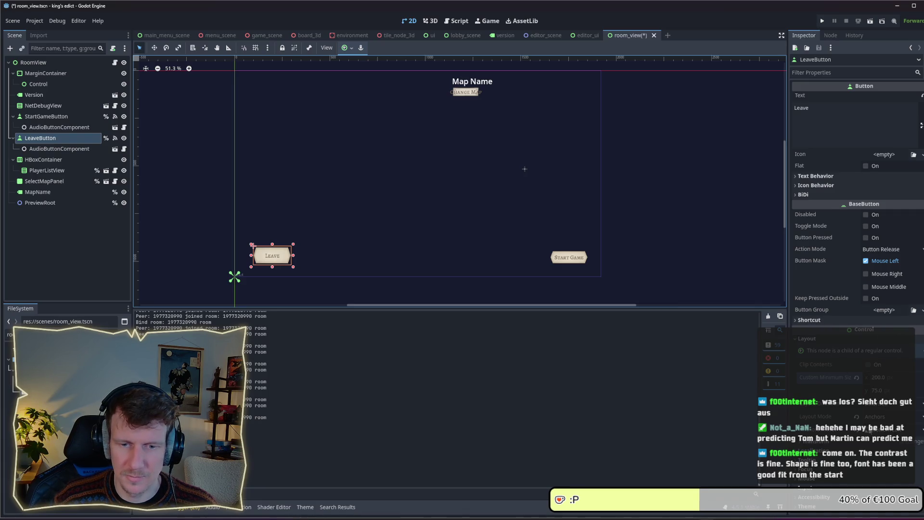
After trying Center Bottom and Center Left, anchor LeaveButton Bottom Left and save
click(882, 432)
click(882, 434)
click(883, 432)
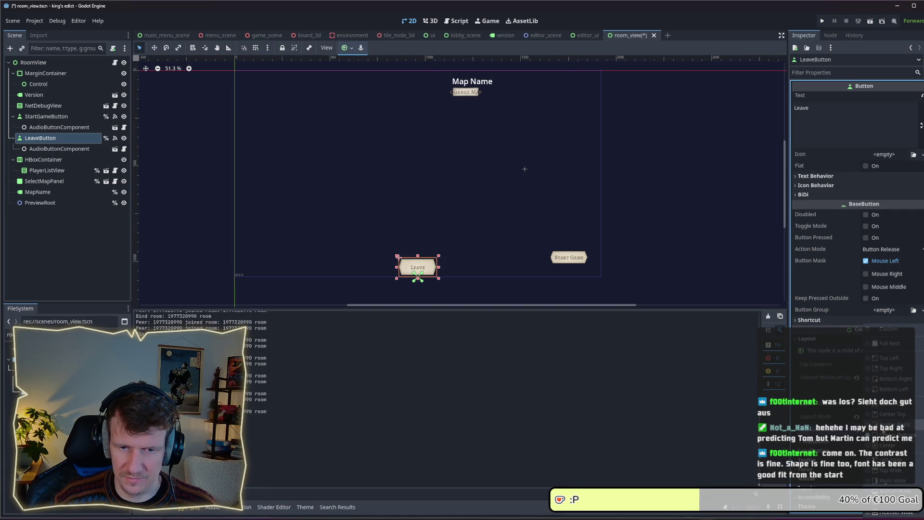
click(890, 404)
click(883, 433)
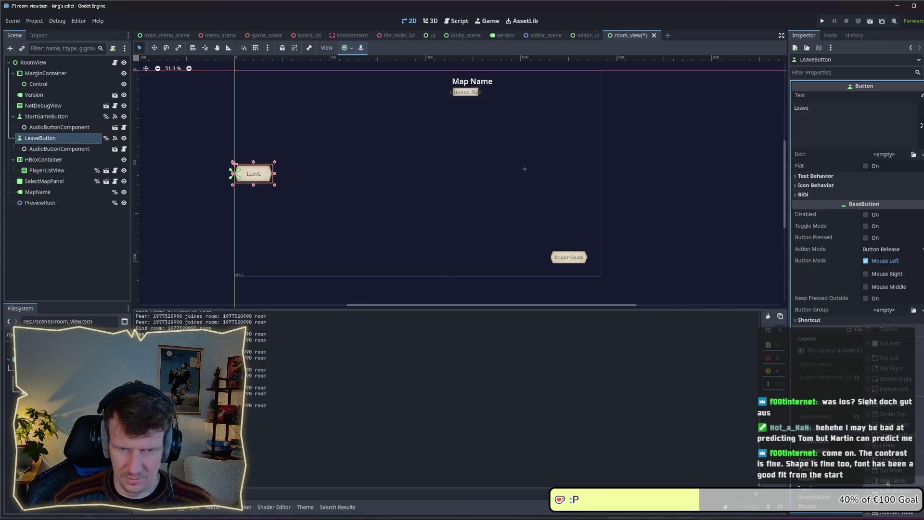
click(891, 392)
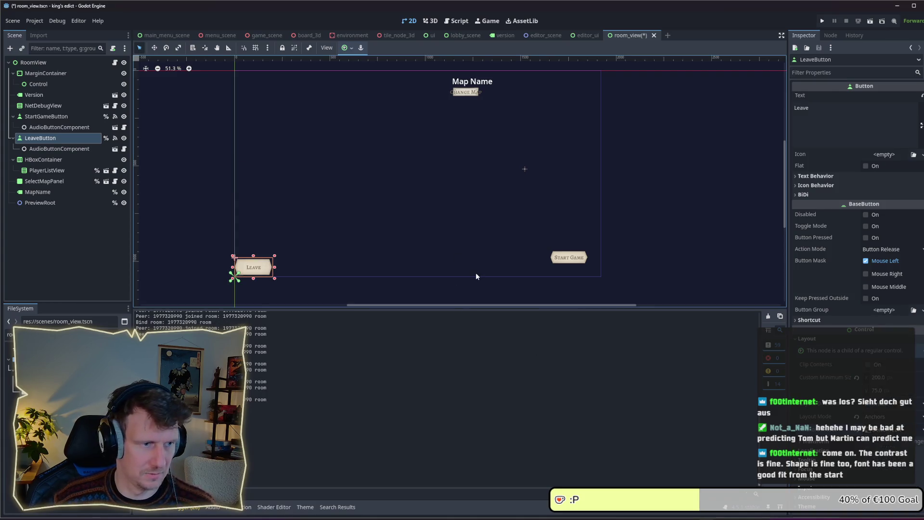
key(ctrl+s)
Select the nodes from NetDebugView through HBoxContainer
click(41, 107)
click(37, 94)
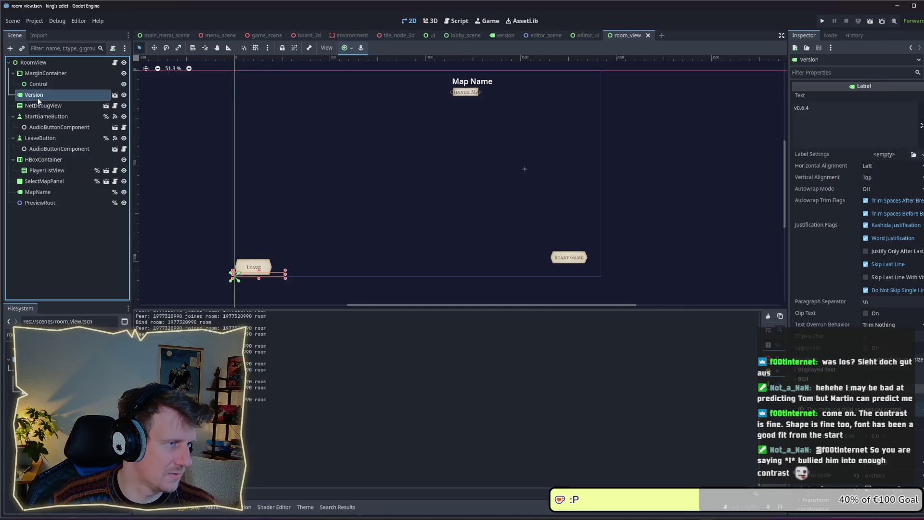
click(36, 159)
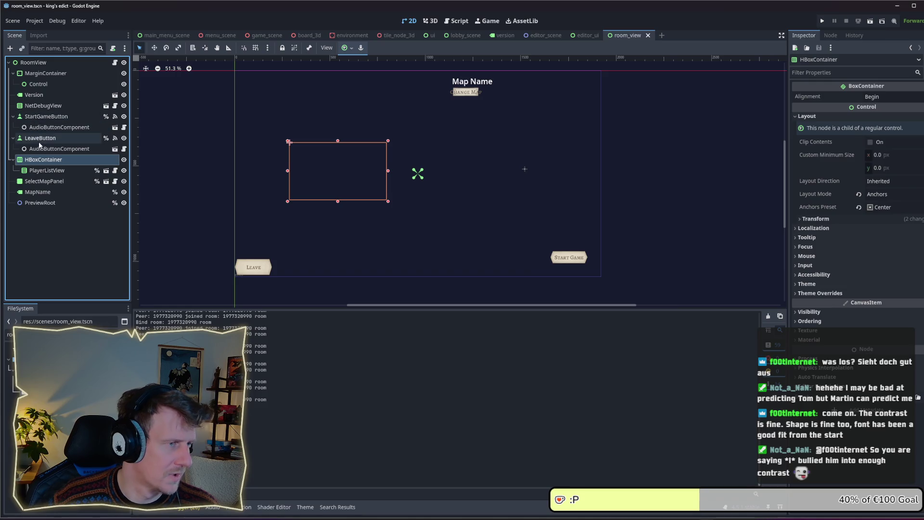
shift+click(35, 106)
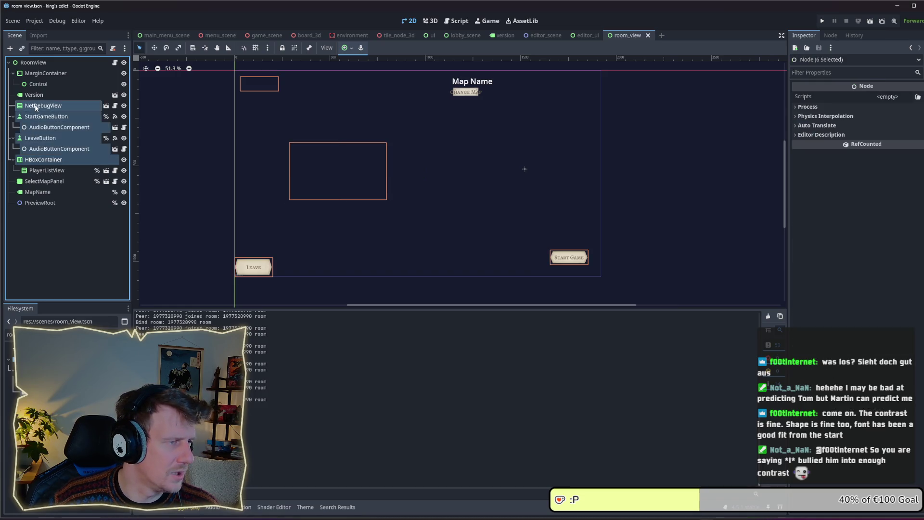
Move the six selected nodes under Control and nudge the Leave button slightly lower
drag(37, 101, 39, 84)
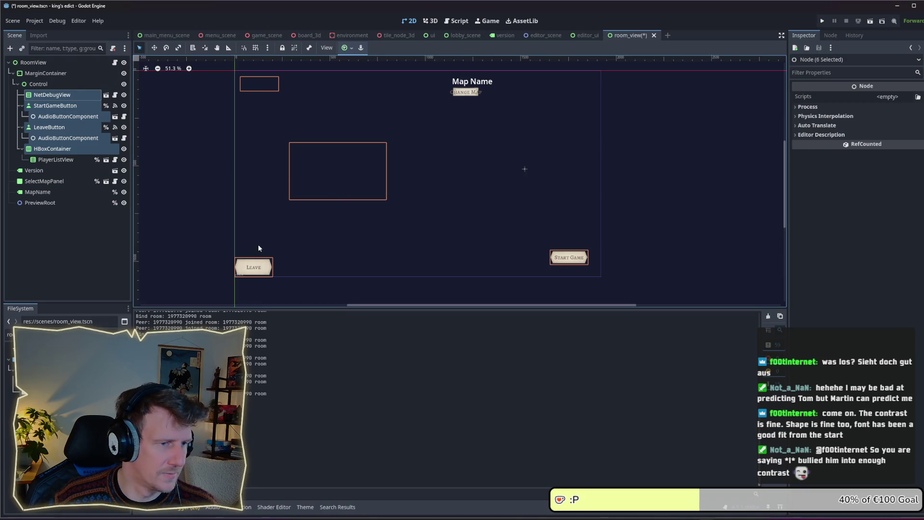
click(54, 109)
click(50, 127)
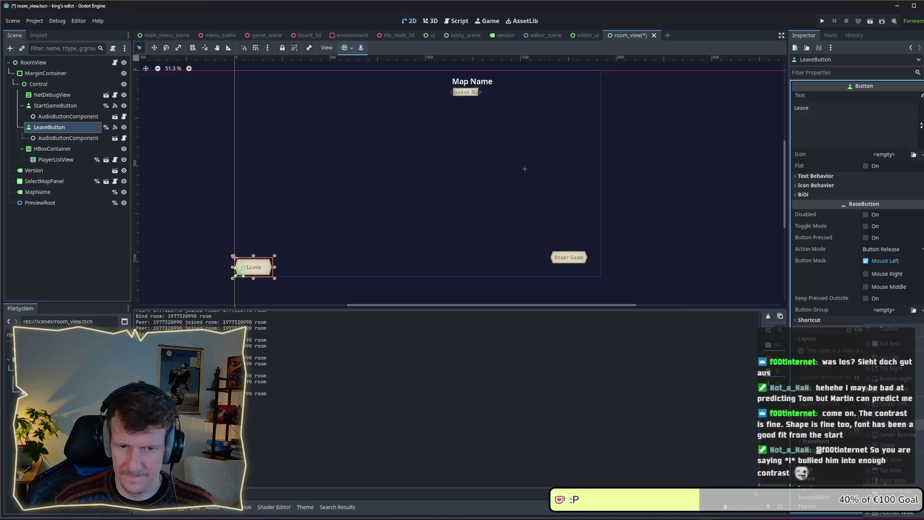
click(885, 425)
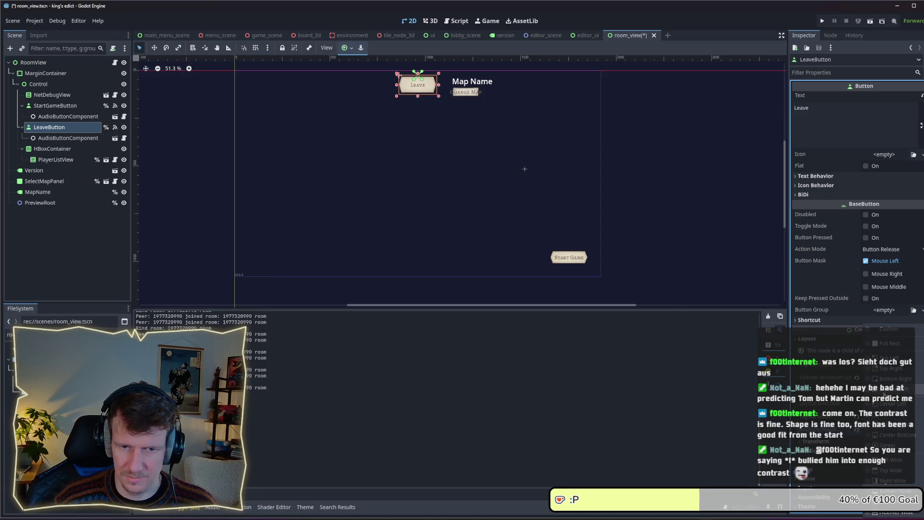
key(ctrl+z)
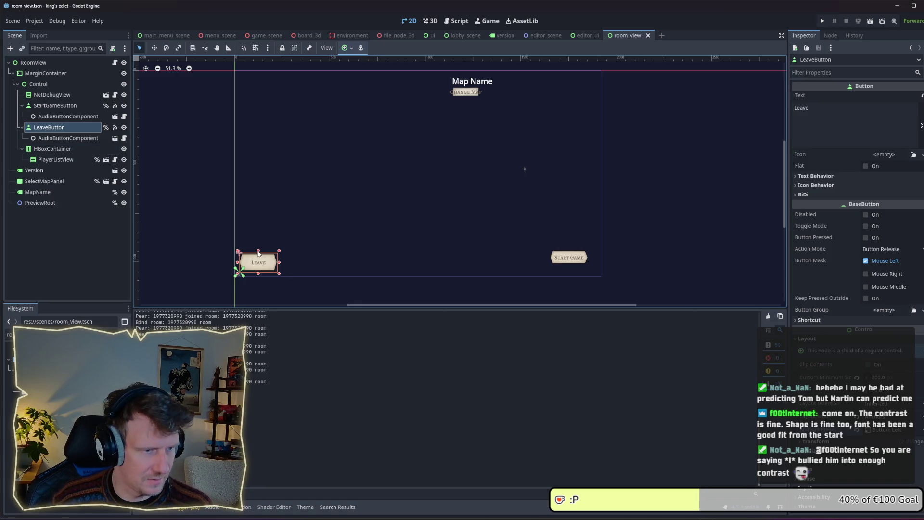
drag(263, 255, 263, 257)
Anchor the Start Game button Bottom Right, save, and run the game to test the layout
click(567, 258)
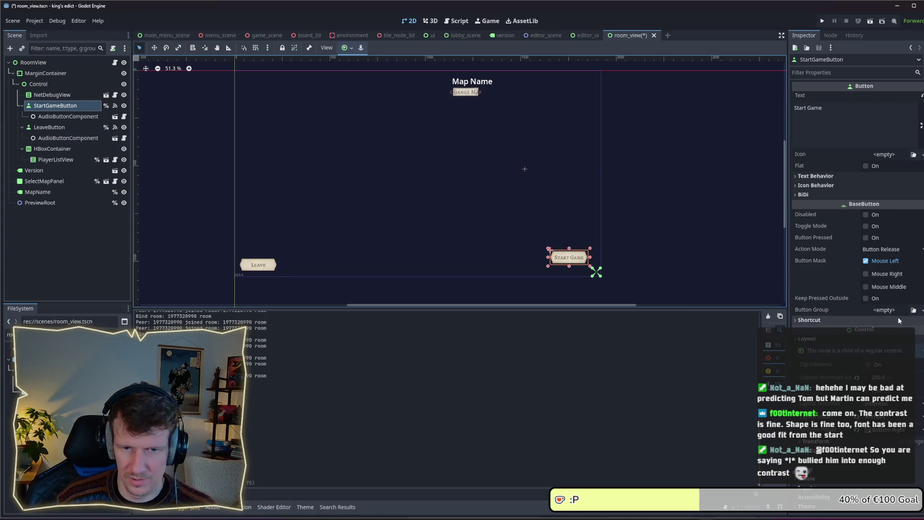
click(893, 431)
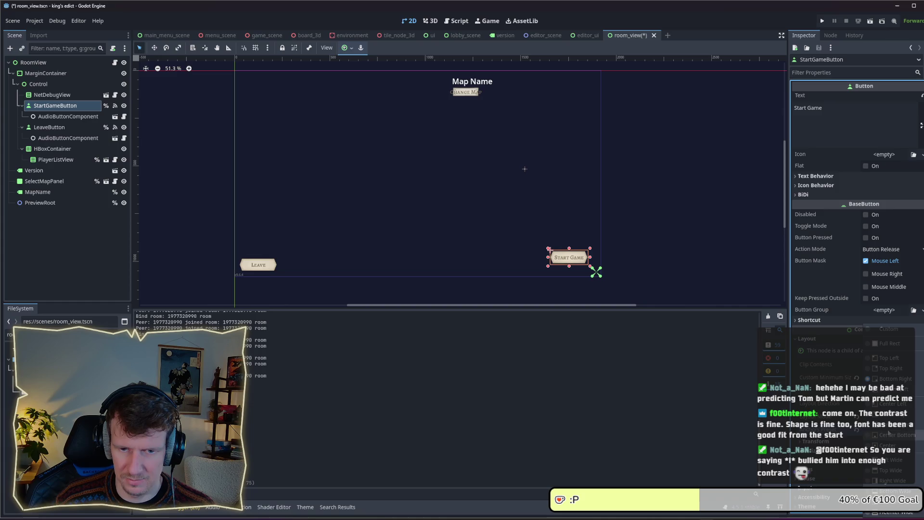
click(889, 434)
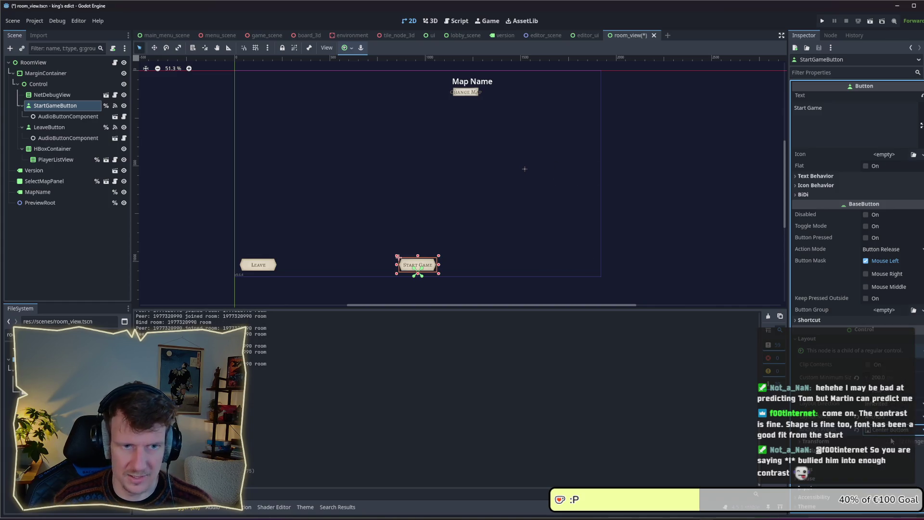
click(895, 432)
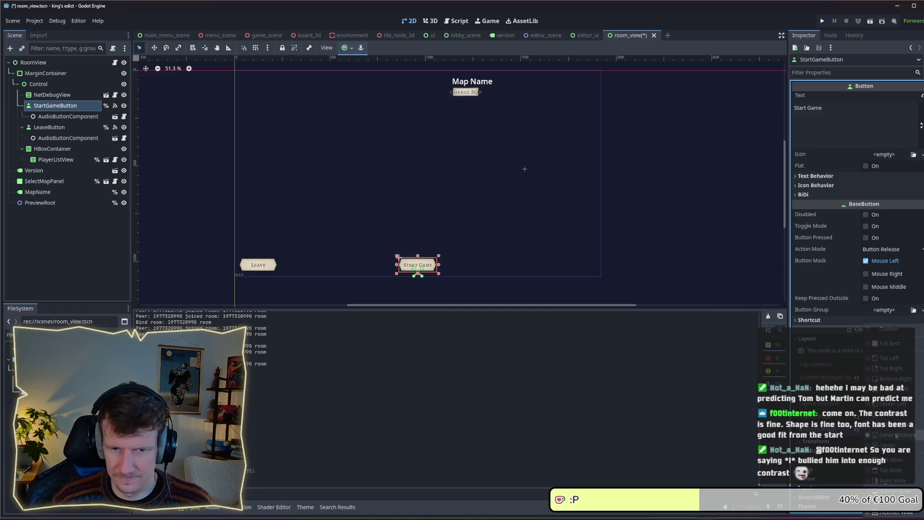
click(892, 378)
key(ctrl+s)
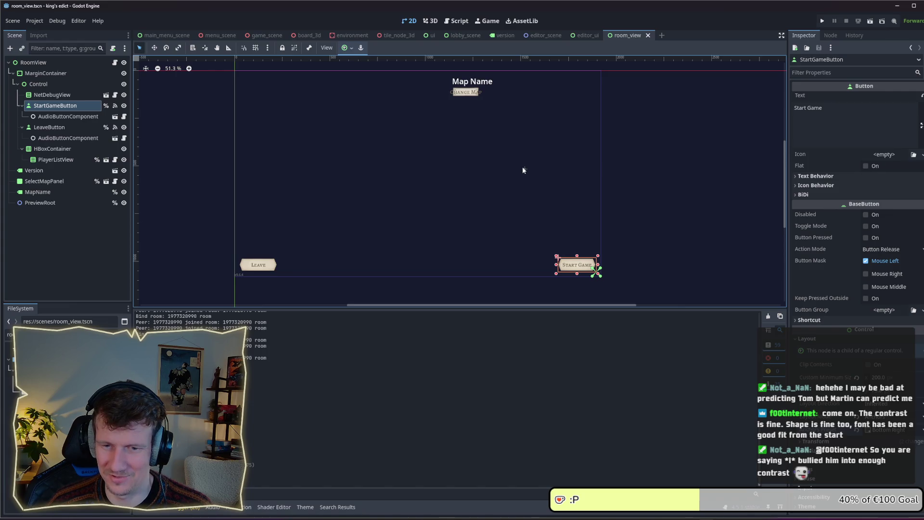
click(647, 231)
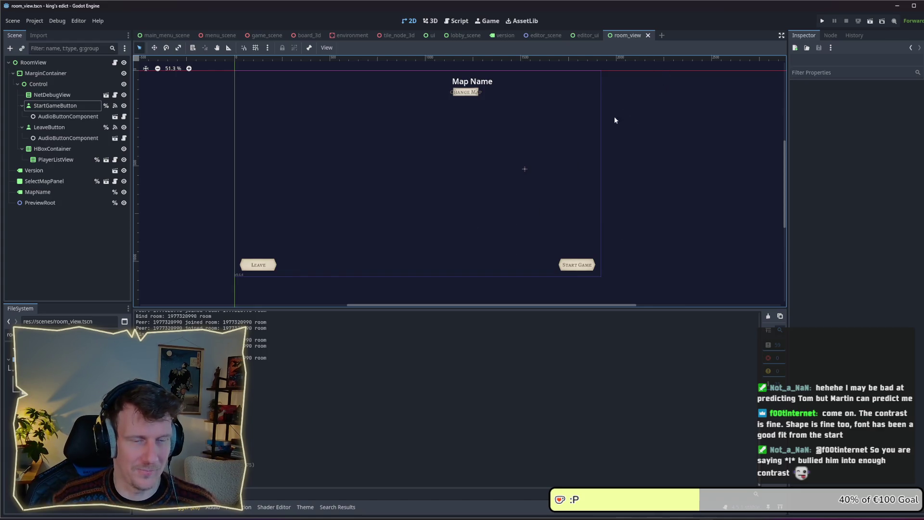
click(821, 21)
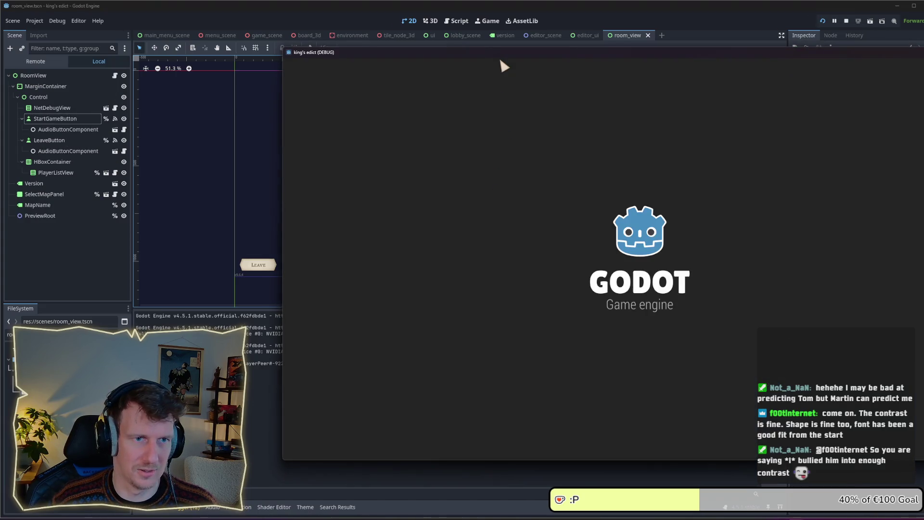
drag(503, 58, 394, 47)
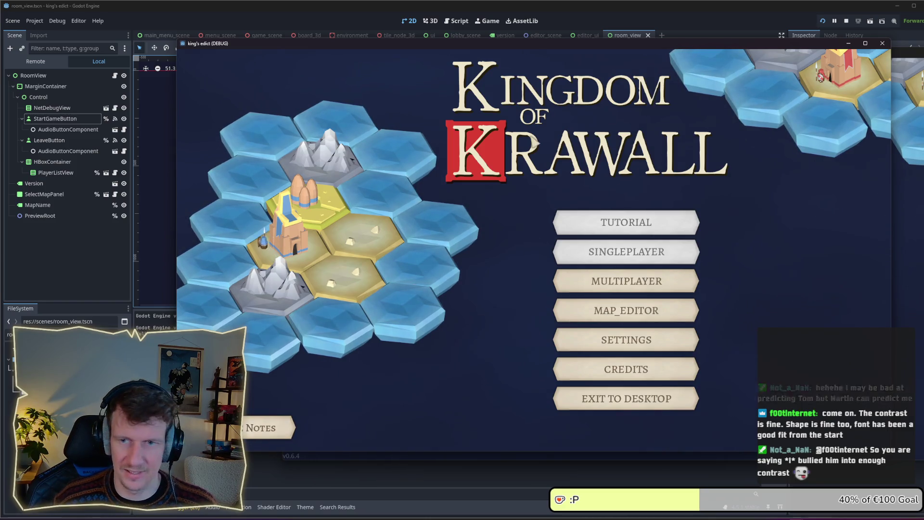
key(F5)
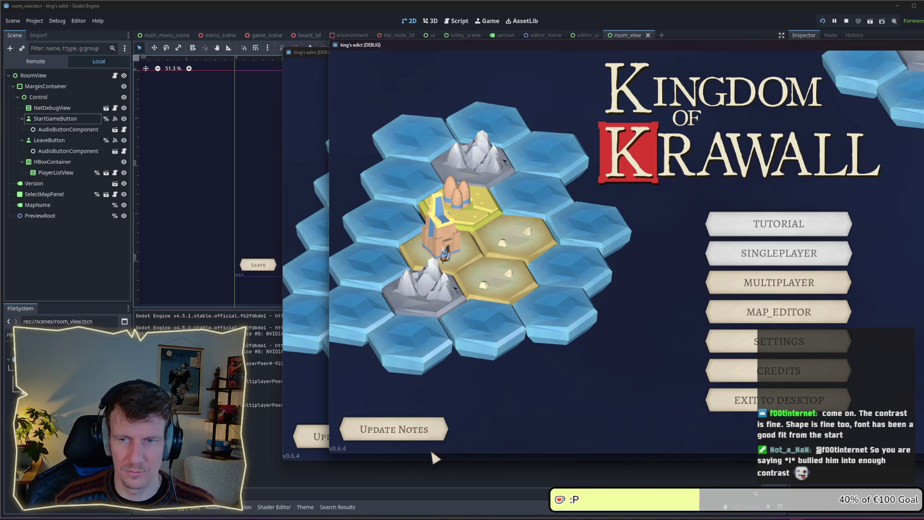
click(802, 280)
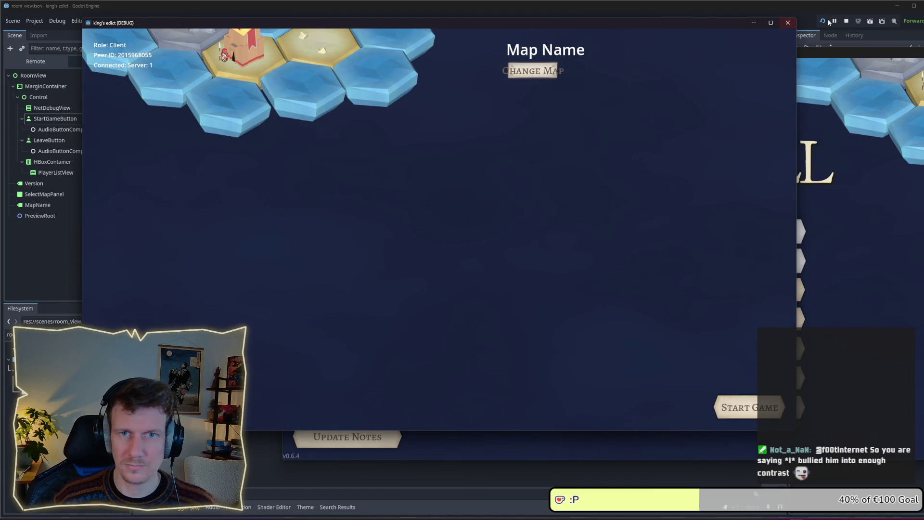
click(846, 21)
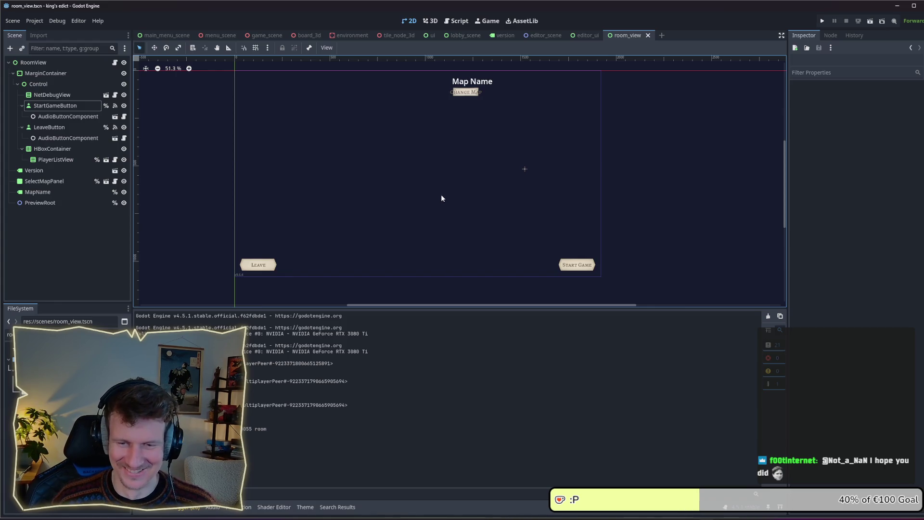
scroll(441, 198, left, 2)
scroll(433, 199, up, 1)
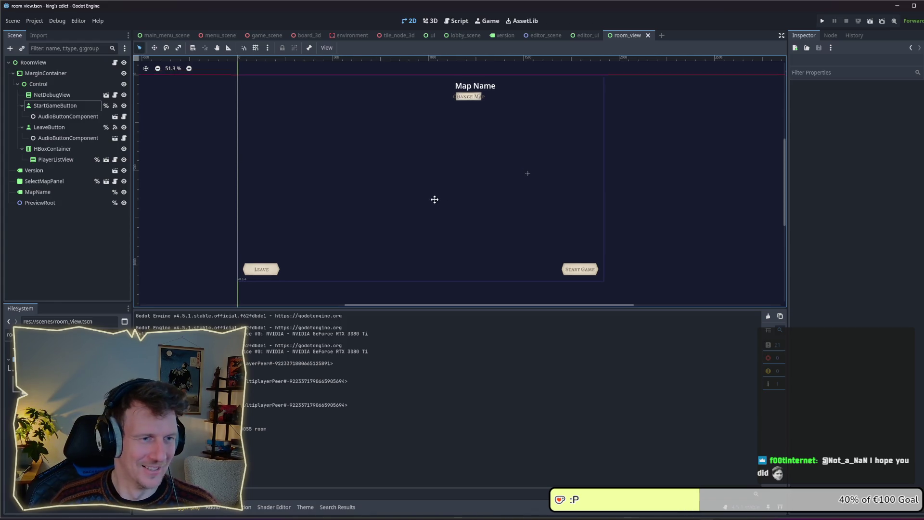
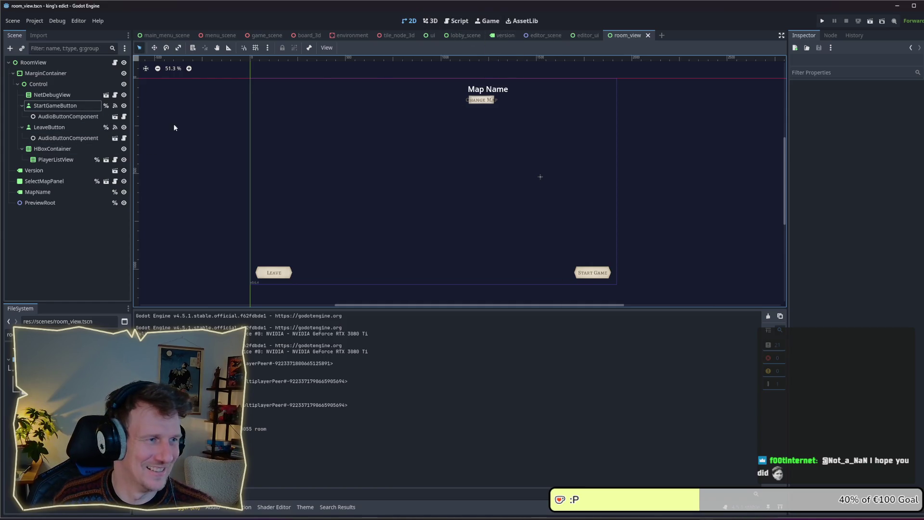
Try a bottom-right anchor on NetDebugView, revert it to top-left, and save the scene
click(53, 95)
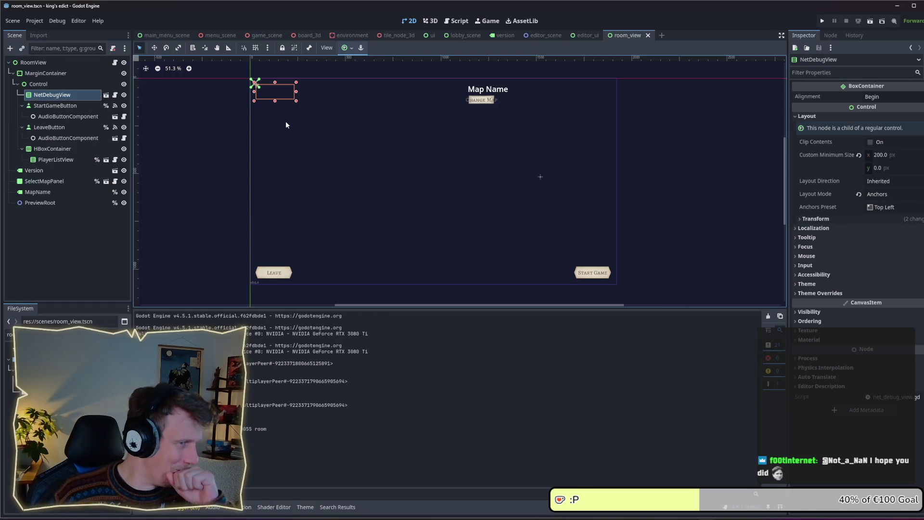
click(913, 208)
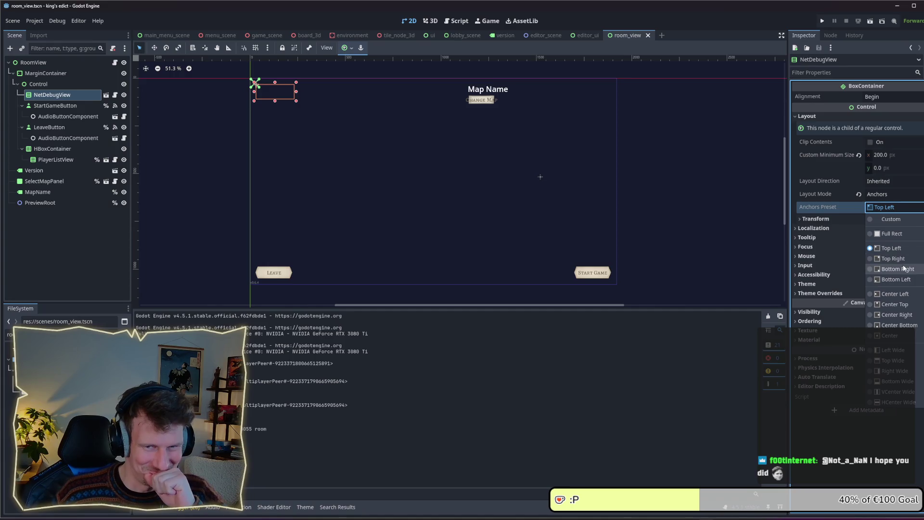
click(897, 269)
click(896, 207)
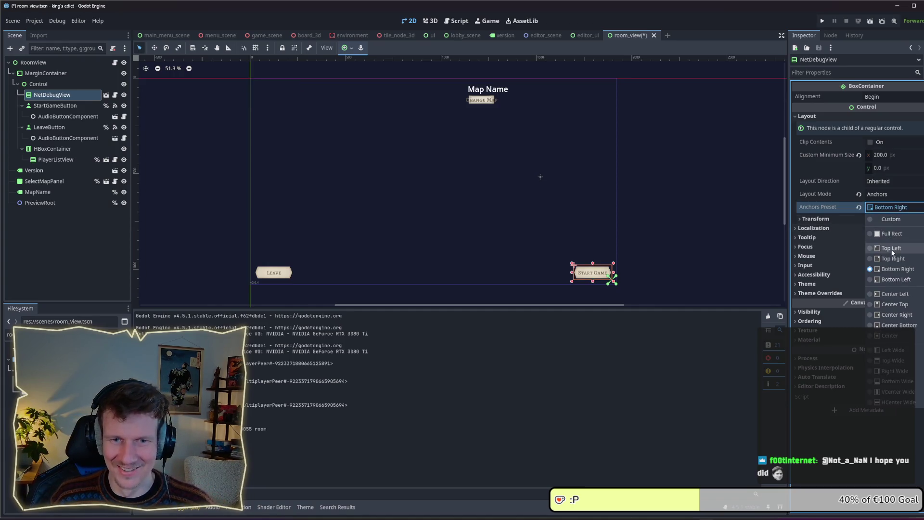
click(891, 248)
key(ctrl+s)
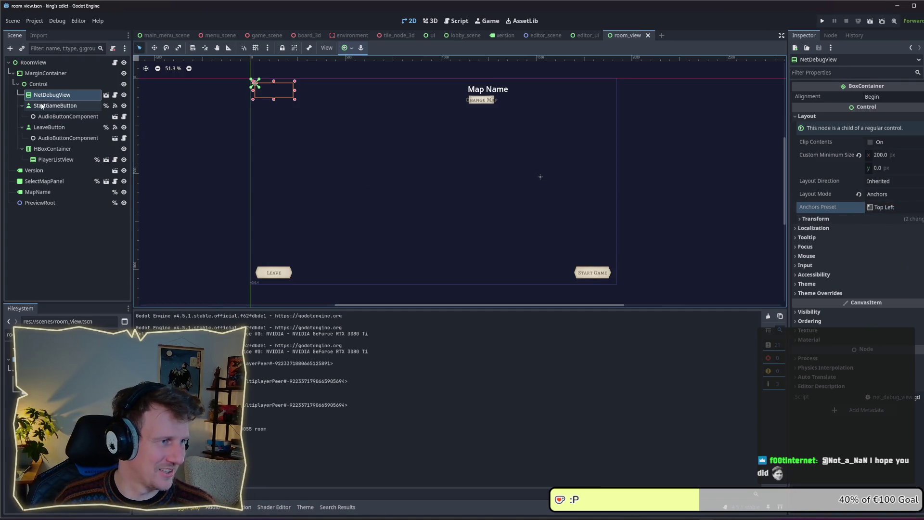
Inspect the LeaveButton, HBoxContainer and PlayerListView nodes in the Scene dock
click(48, 127)
click(51, 149)
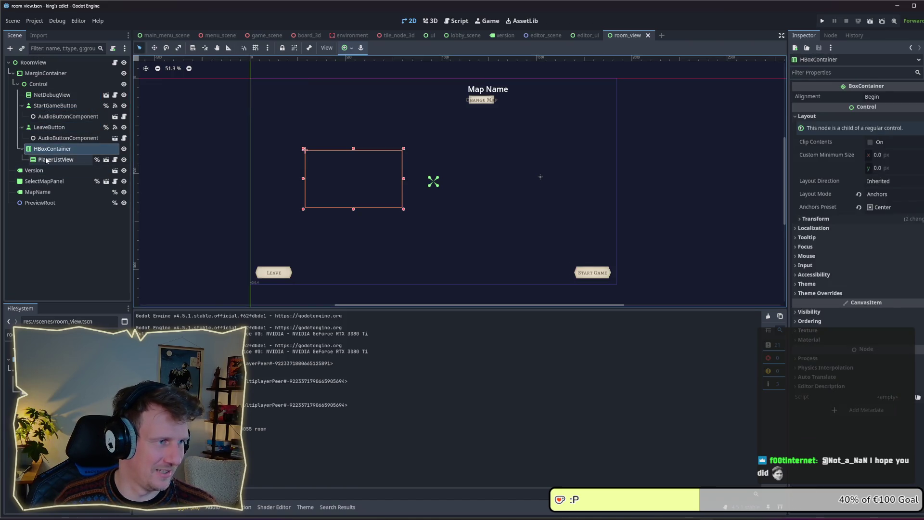
click(47, 158)
click(47, 148)
click(48, 127)
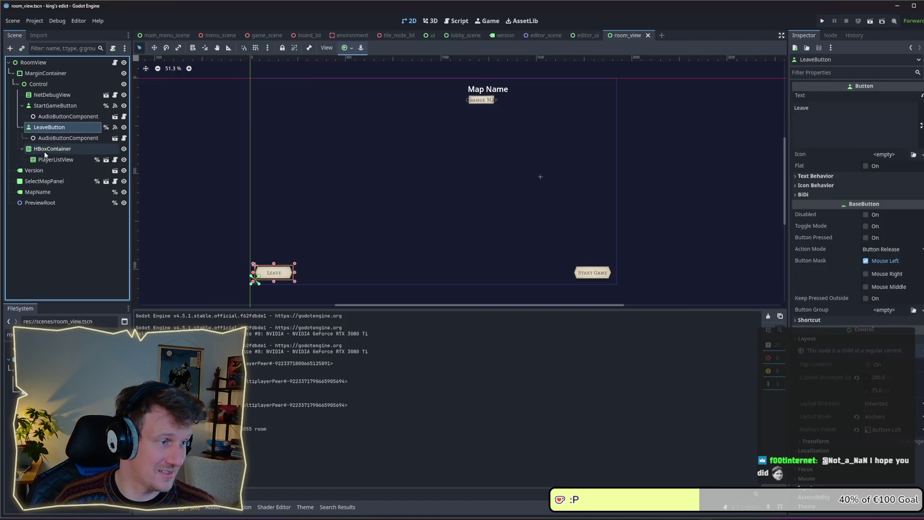
Nest SelectMapPanel and MapName under Control, save room_view, and run the project
click(481, 101)
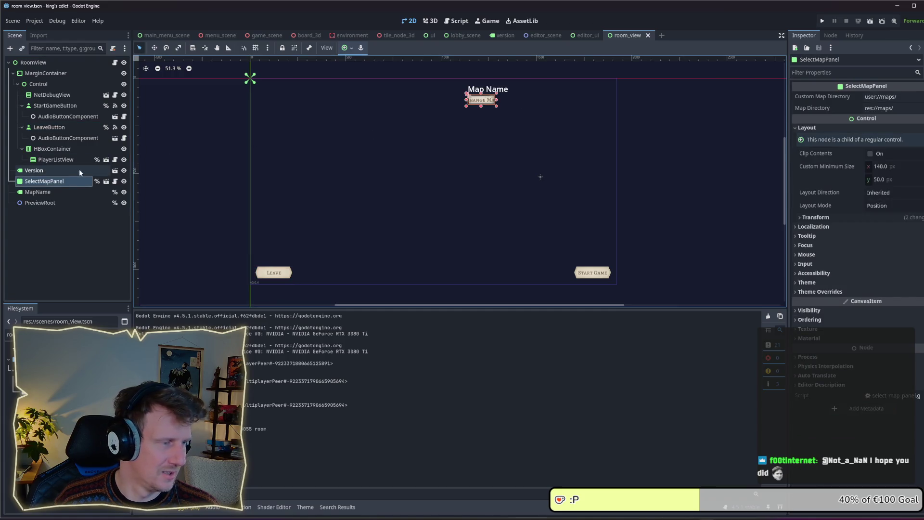
drag(49, 178, 41, 84)
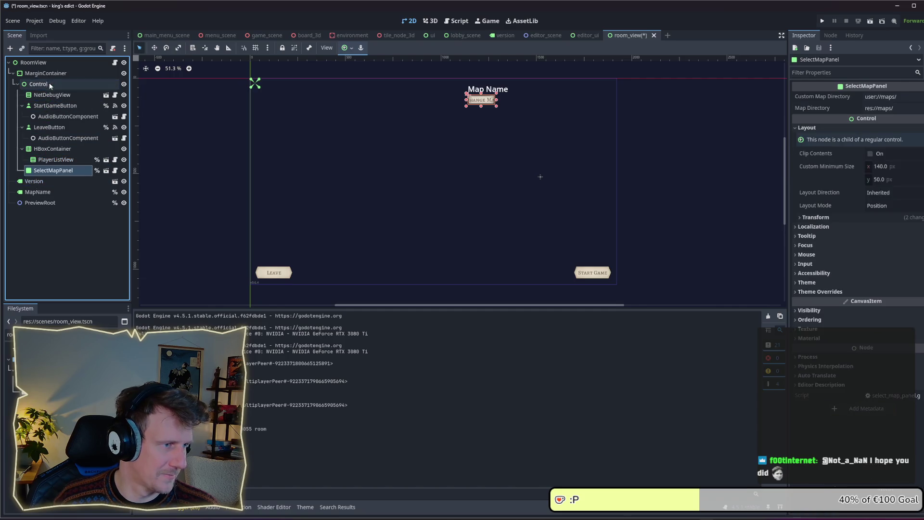
drag(40, 195, 51, 84)
click(50, 173)
click(48, 181)
click(49, 172)
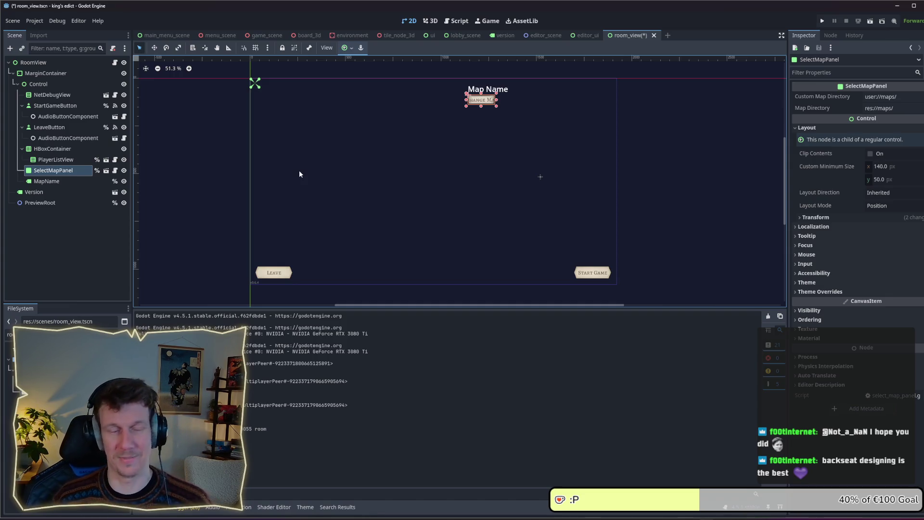
click(56, 160)
click(53, 170)
key(ctrl+s)
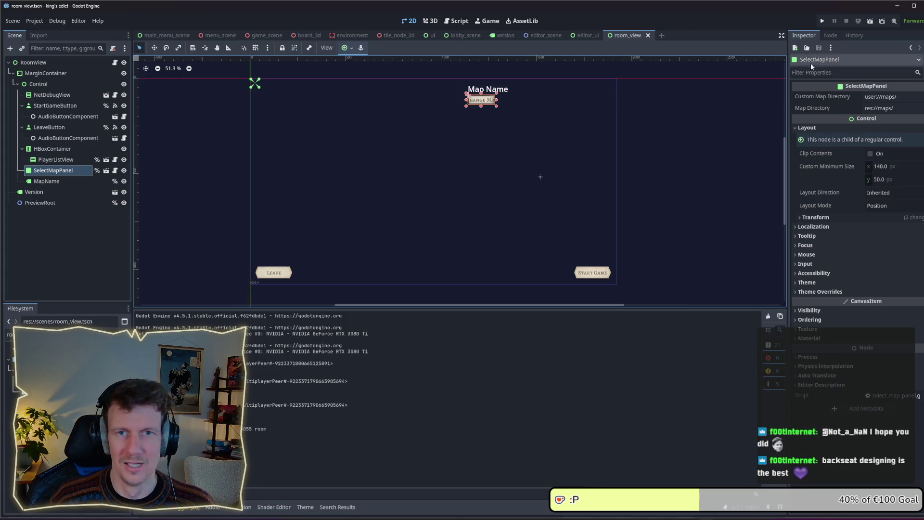
click(822, 22)
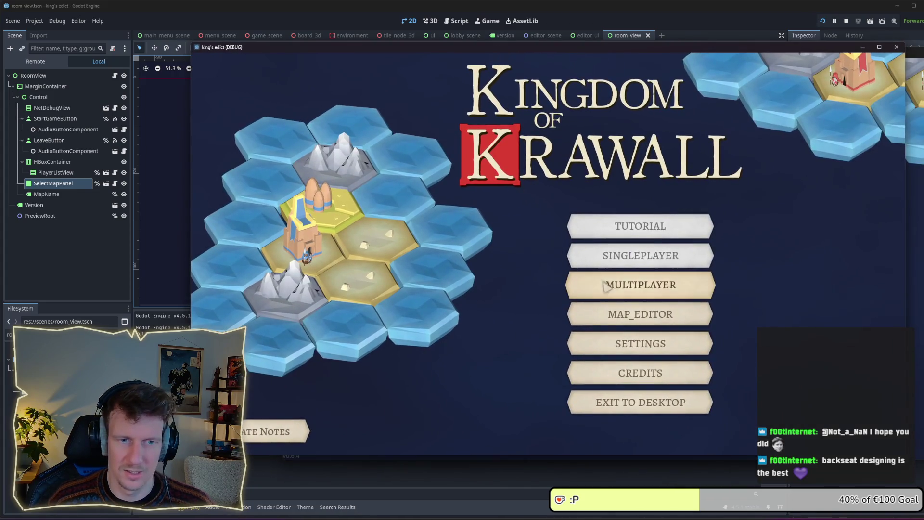
Create a multiplayer game on i_know_this_place.map and start from position 0
click(622, 287)
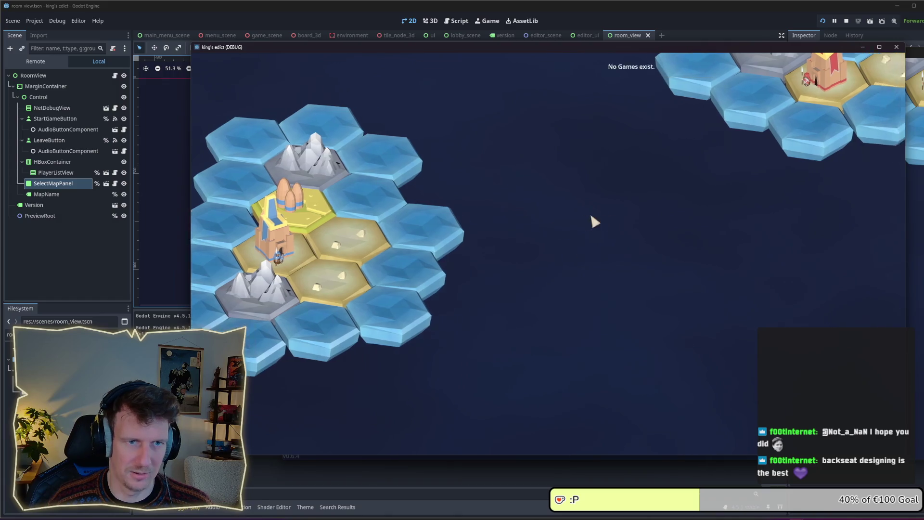
click(840, 89)
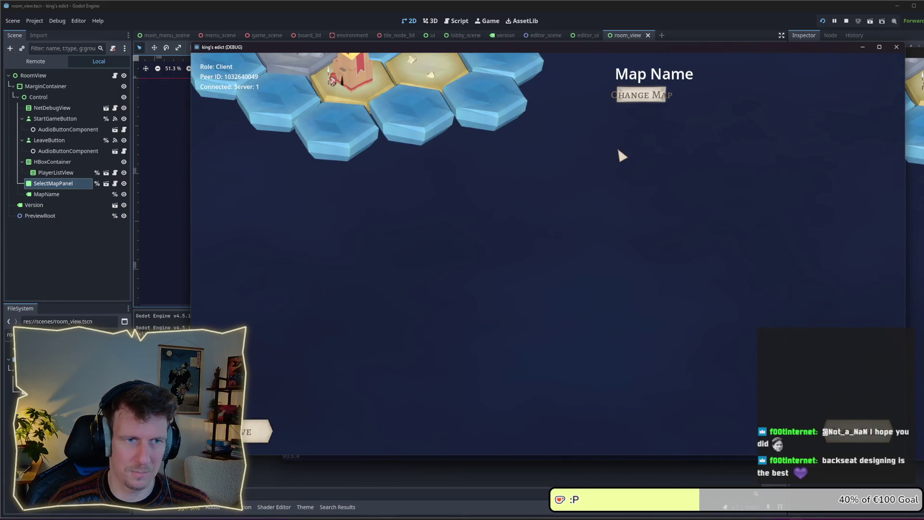
click(640, 96)
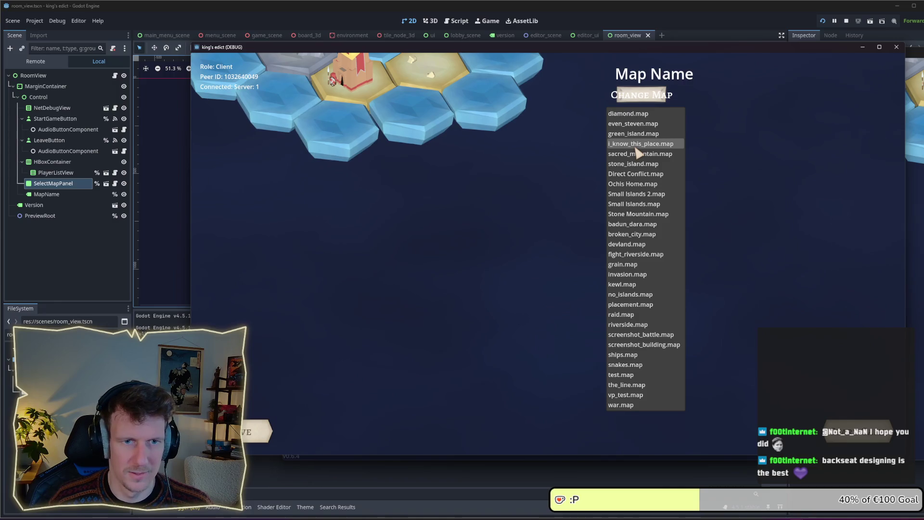
click(637, 146)
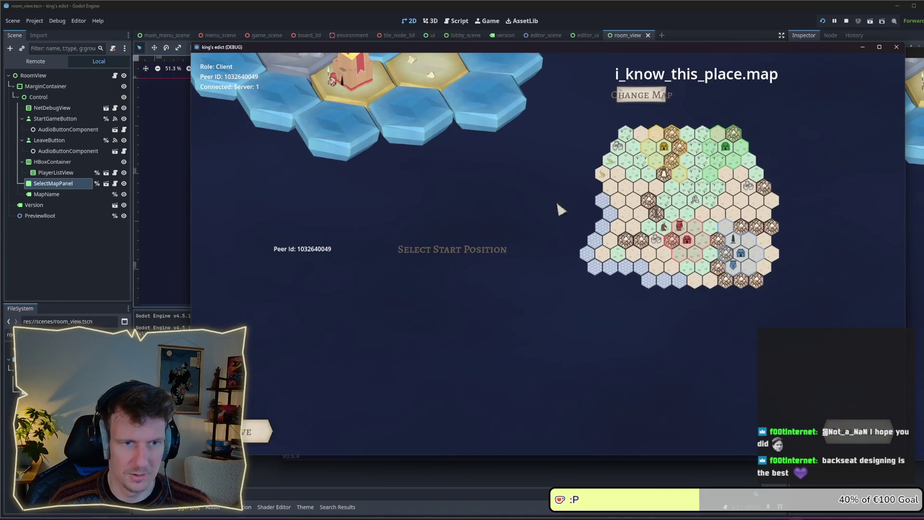
click(399, 280)
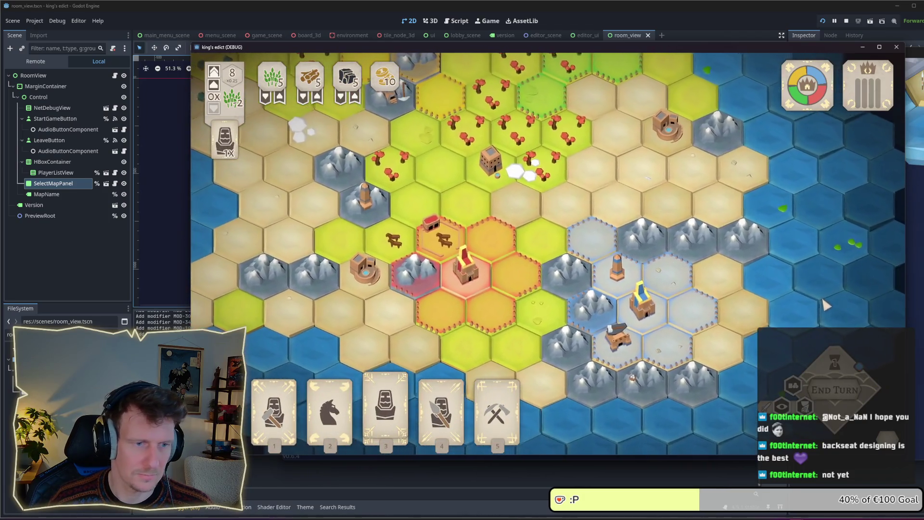
scroll(823, 304, down, 5)
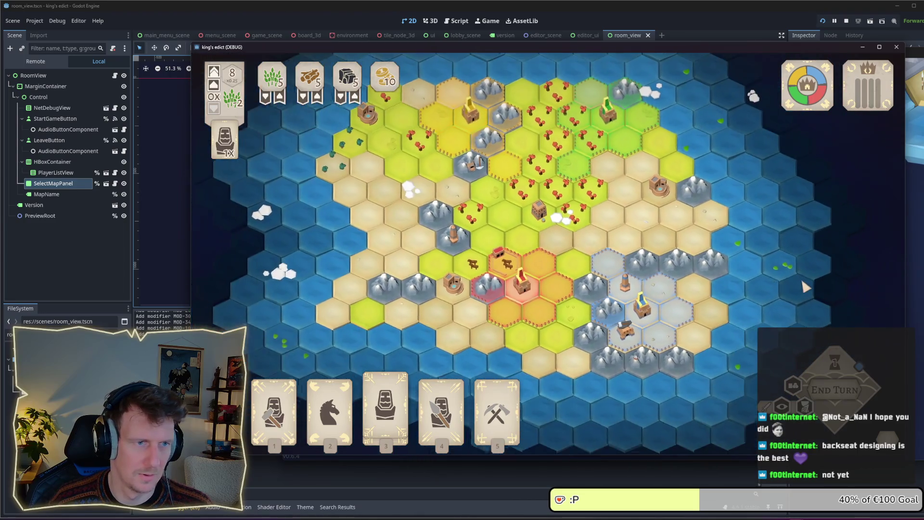
mouse_move(430, 210)
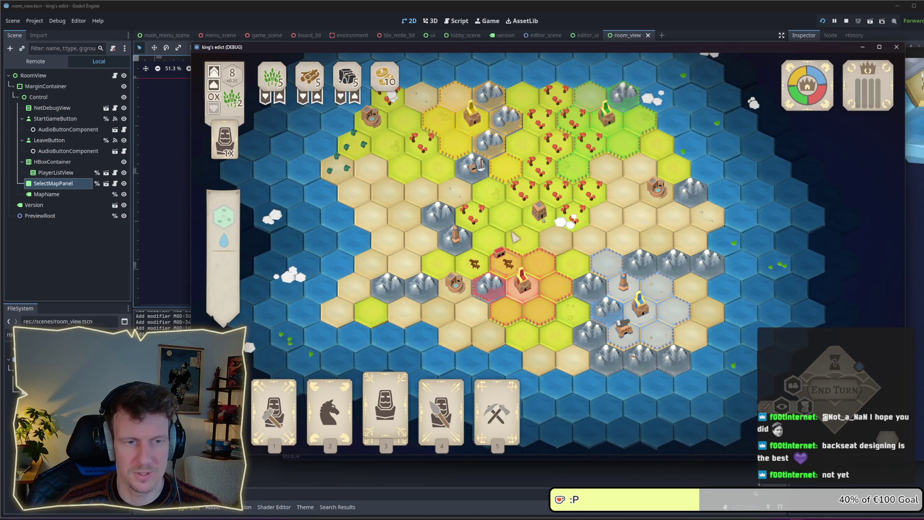
mouse_move(445, 395)
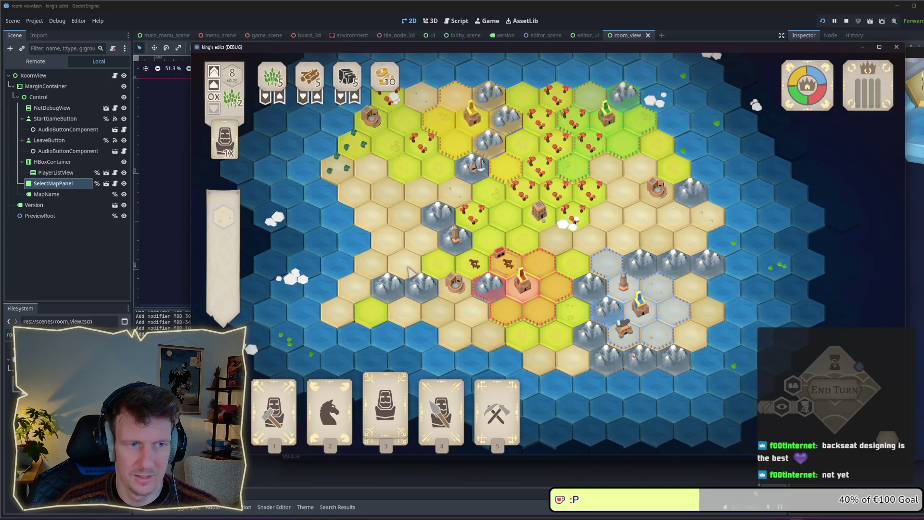
scroll(411, 273, up, 2)
scroll(404, 255, up, 1)
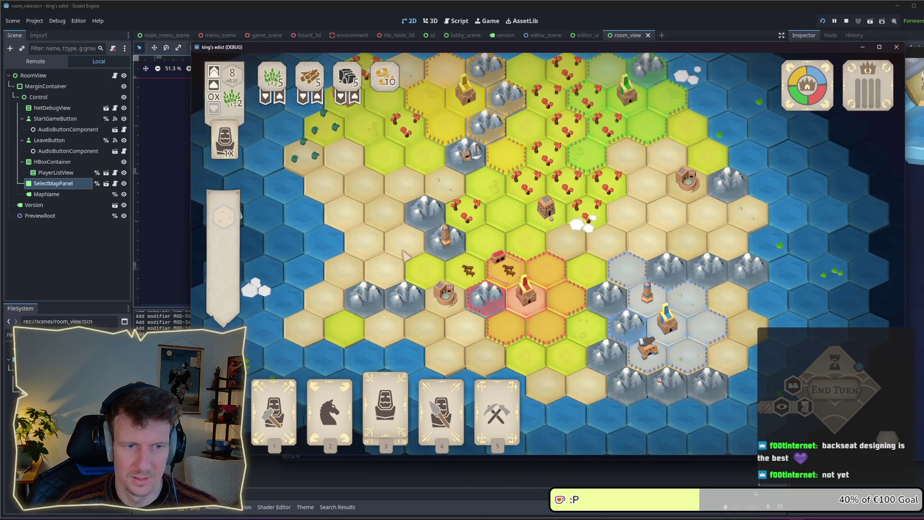
drag(404, 255, 418, 264)
scroll(419, 264, down, 1)
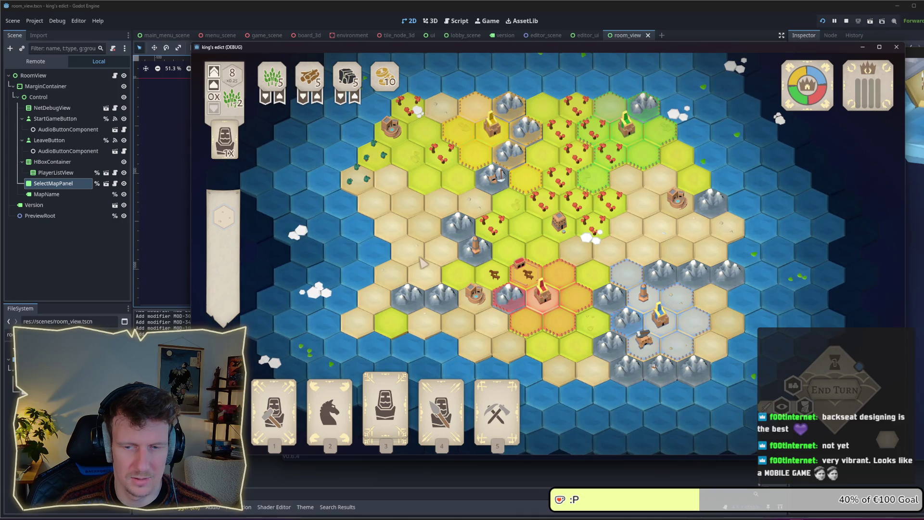
scroll(421, 262, up, 1)
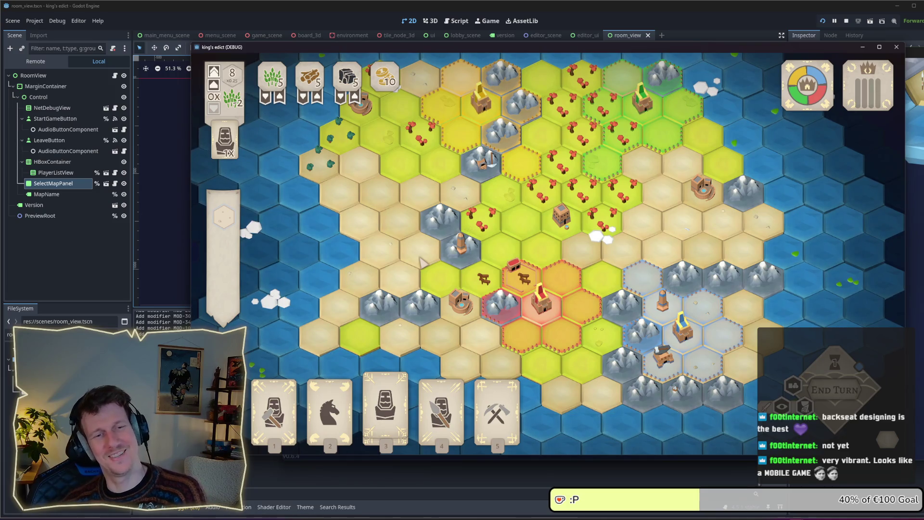
mouse_move(521, 295)
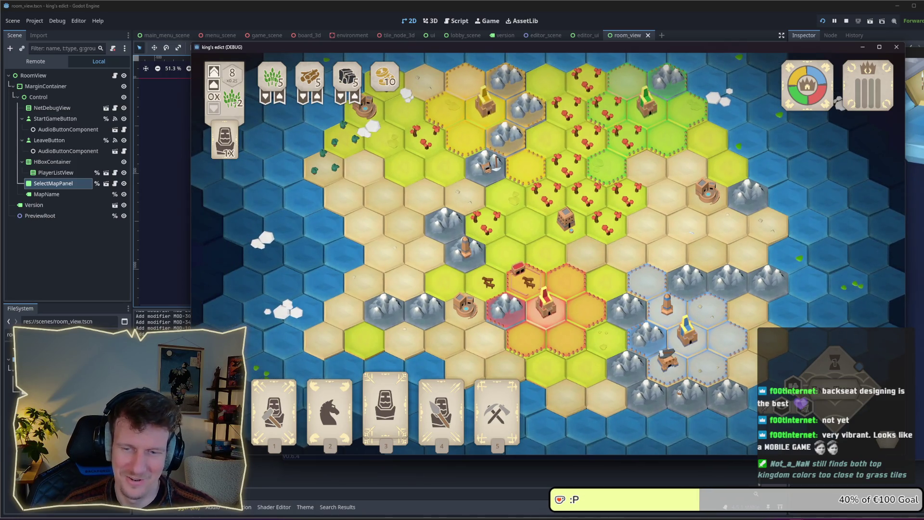
click(893, 408)
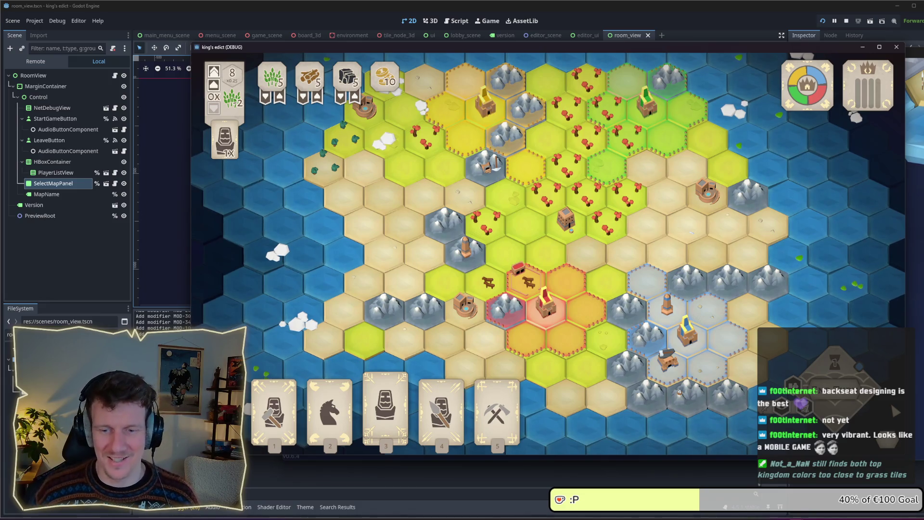
mouse_move(605, 347)
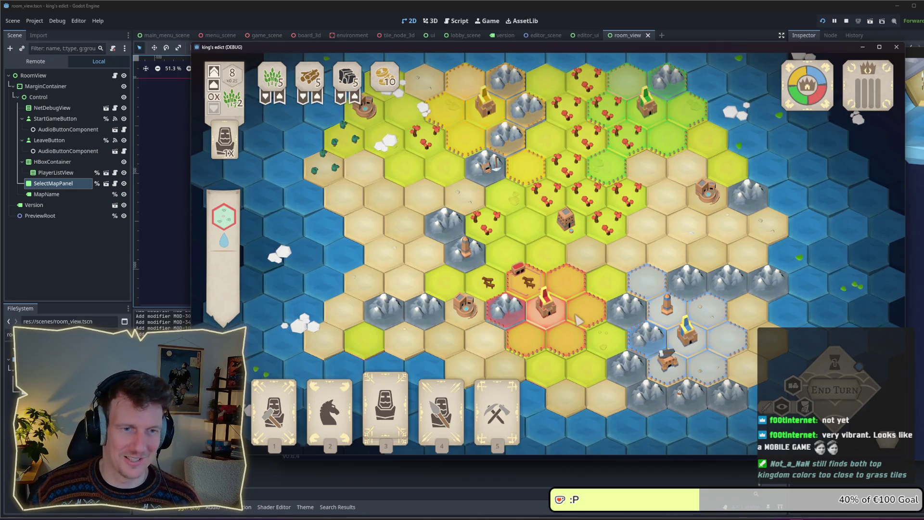
scroll(579, 320, up, 2)
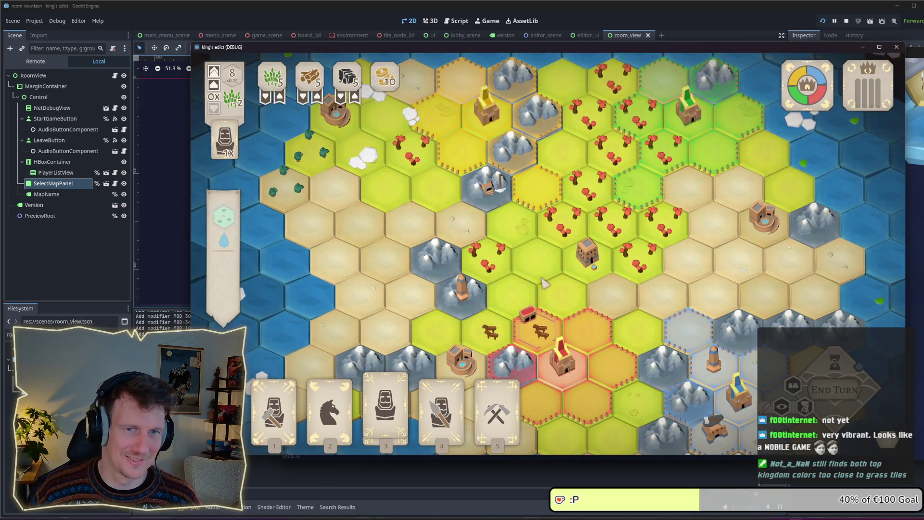
drag(684, 268, 477, 262)
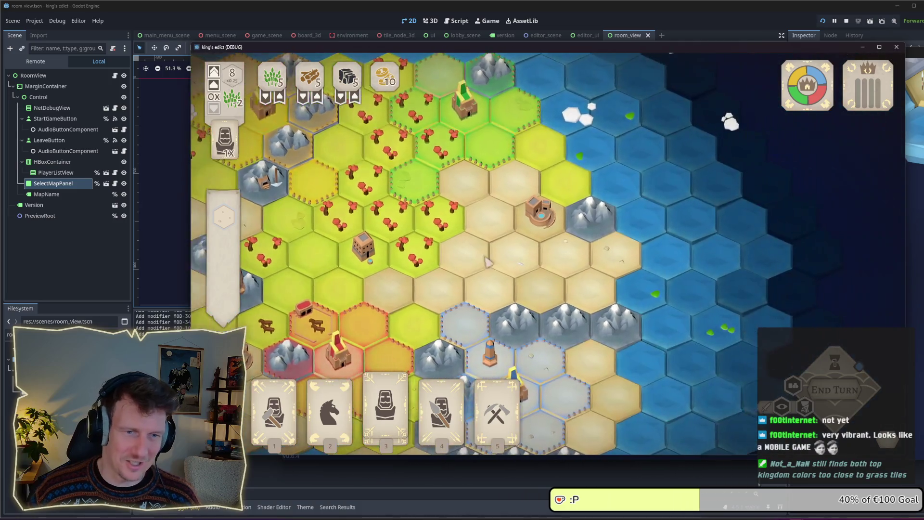
scroll(478, 263, up, 2)
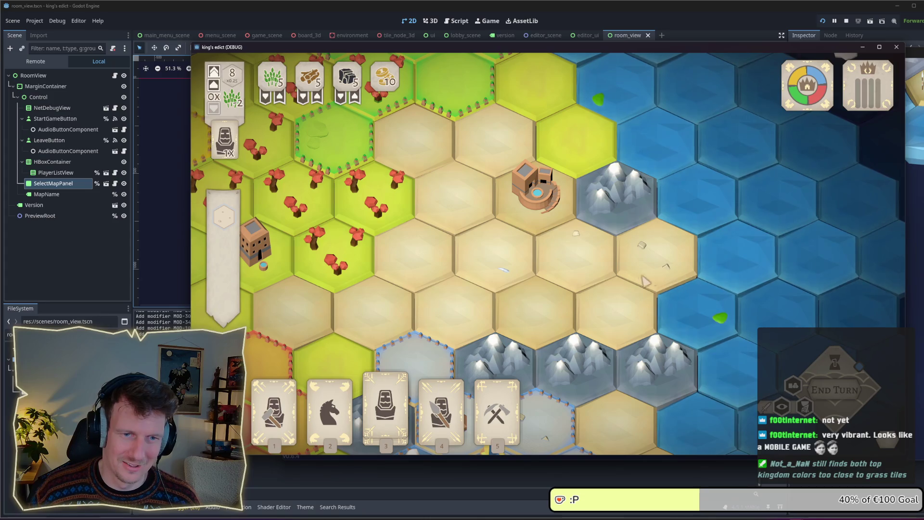
key(Down)
key(Left)
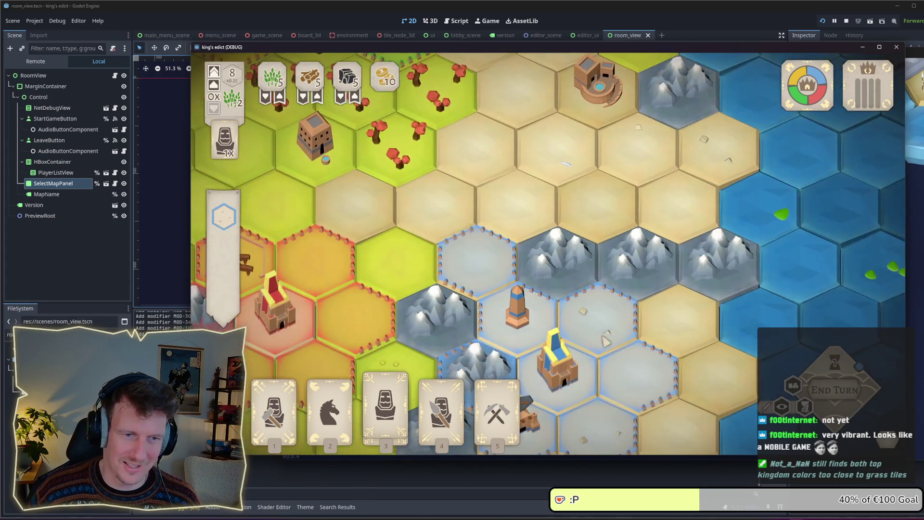
key(Down)
key(Left)
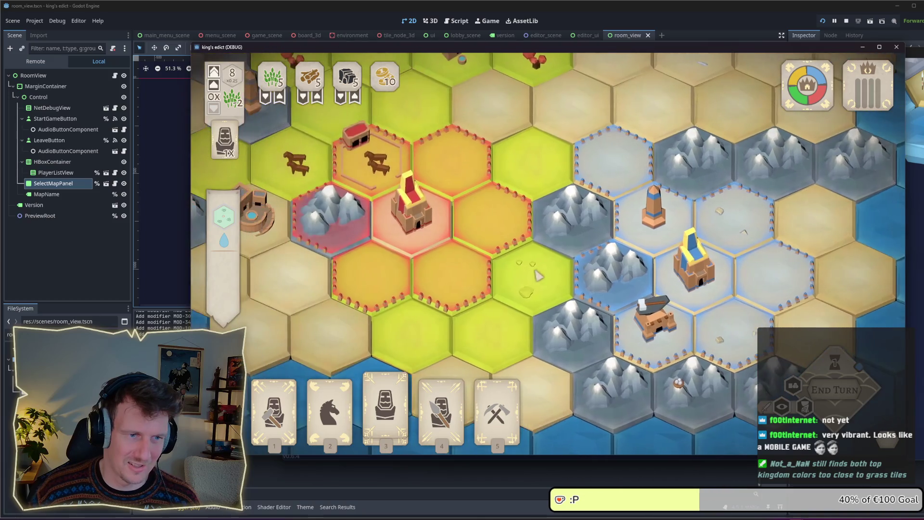
key(Up)
key(Left)
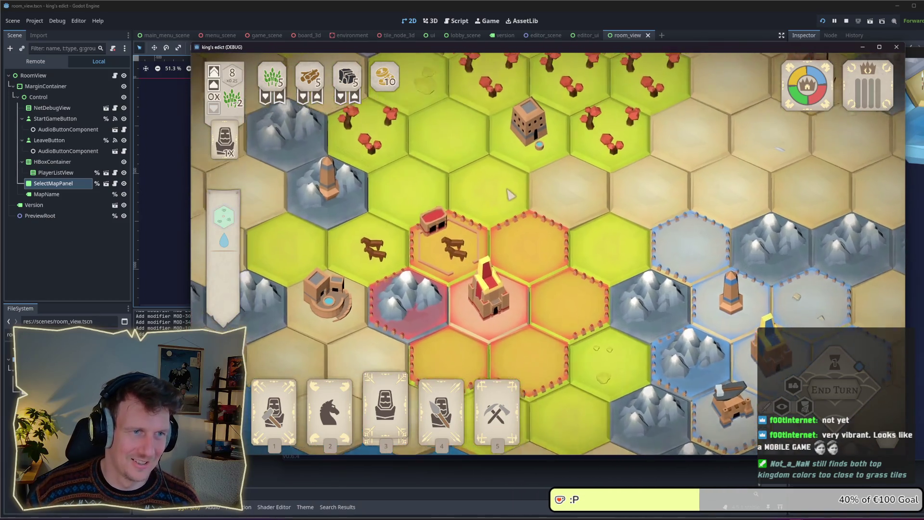
key(Up)
key(Left)
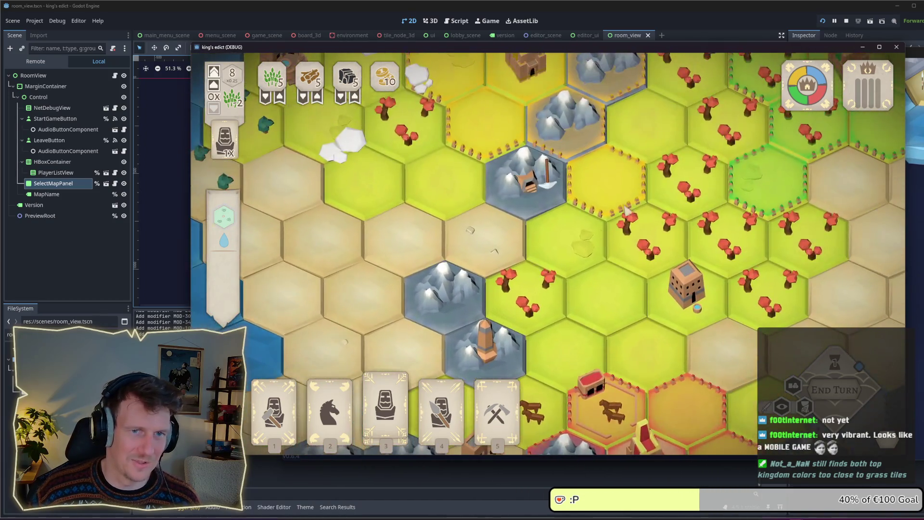
scroll(621, 214, down, 2)
key(Down)
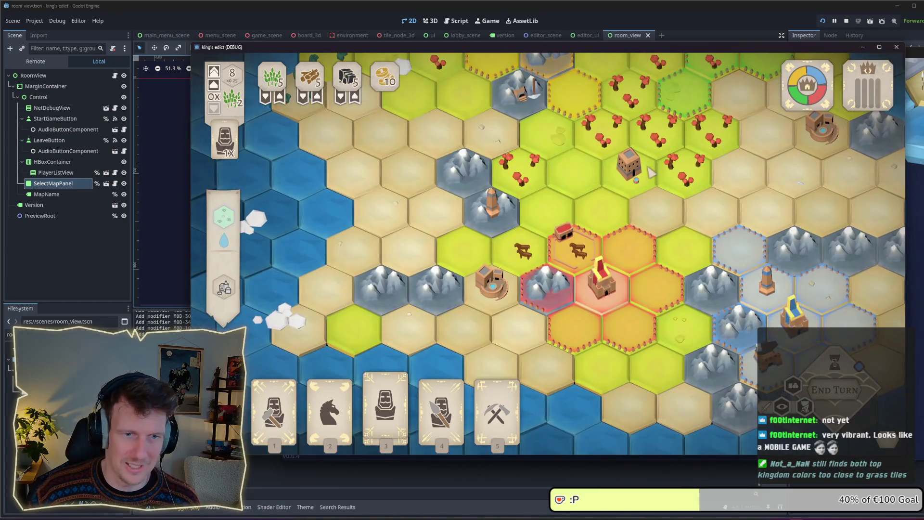
key(Right)
key(Down)
key(Right)
scroll(577, 202, up, 2)
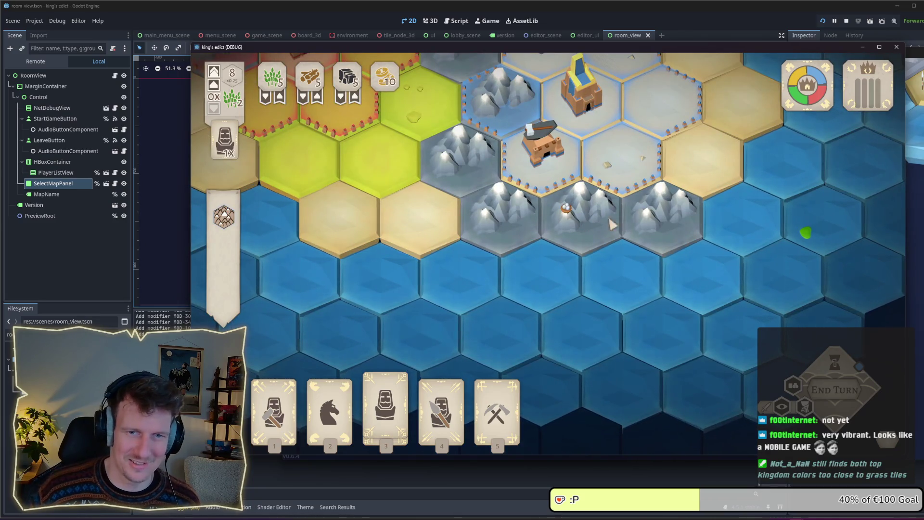
key(Right)
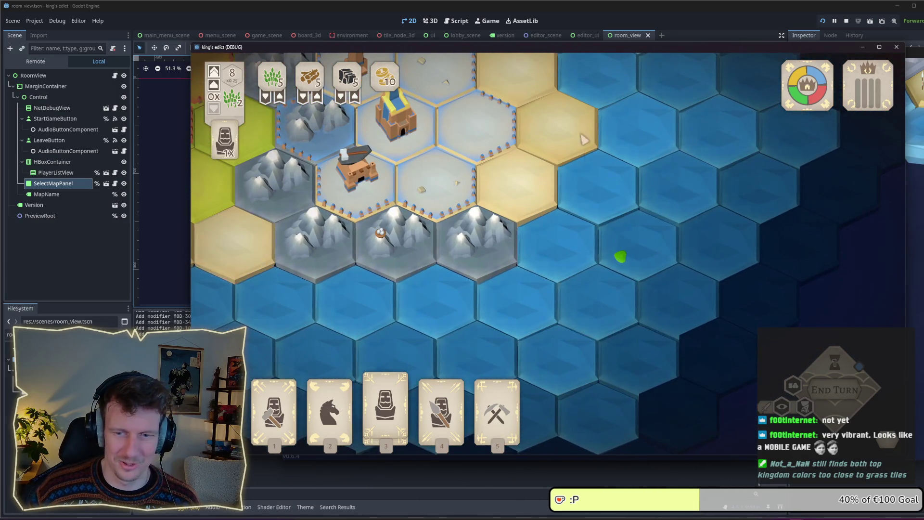
key(Up)
scroll(574, 305, down, 3)
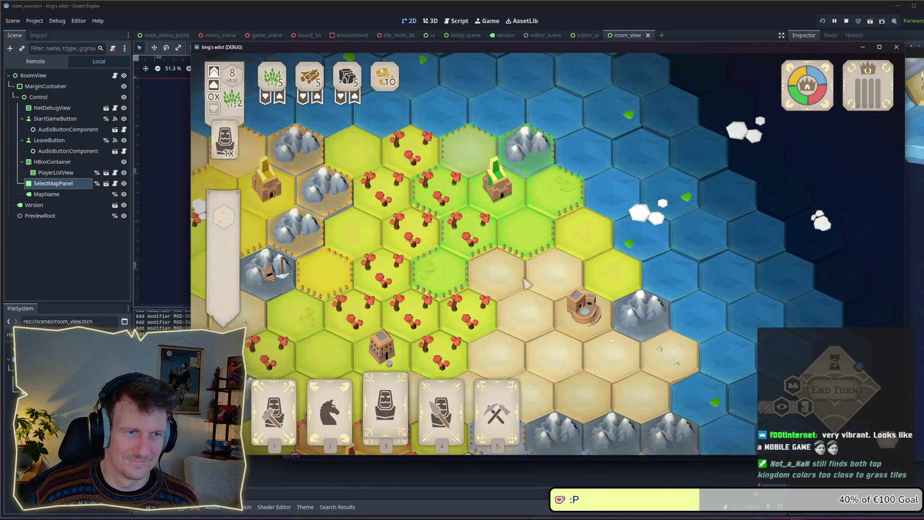
key(Down)
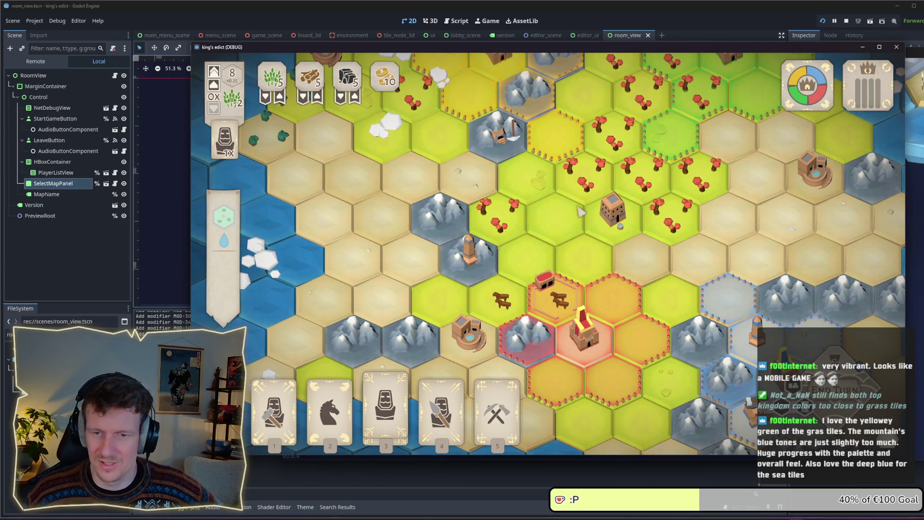
key(Down)
key(Right)
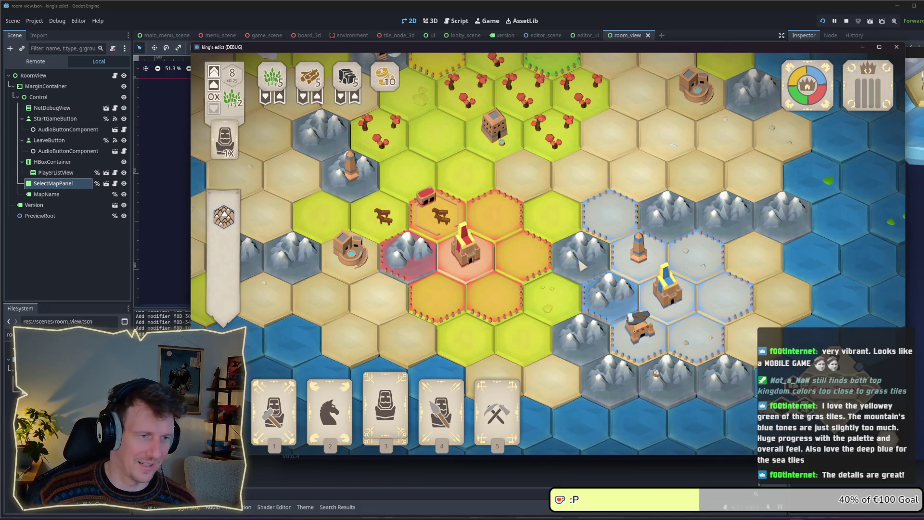
scroll(602, 250, down, 3)
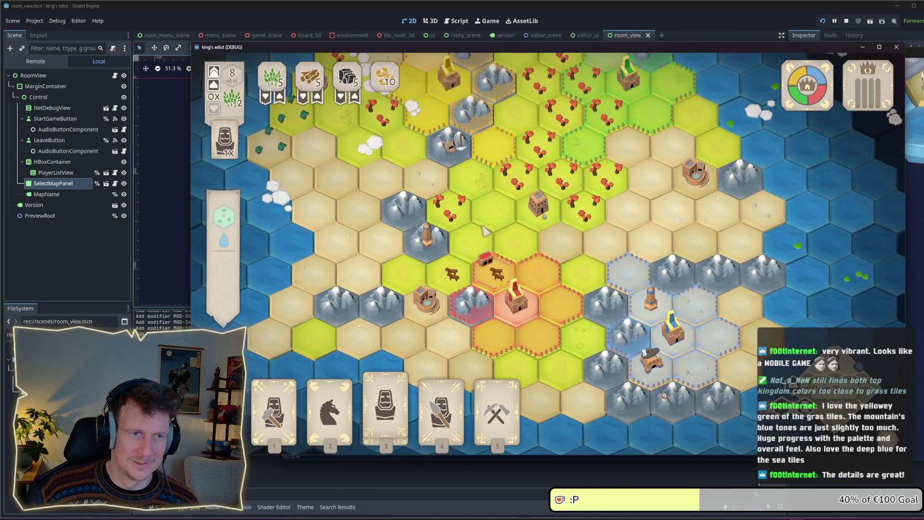
scroll(385, 241, up, 1)
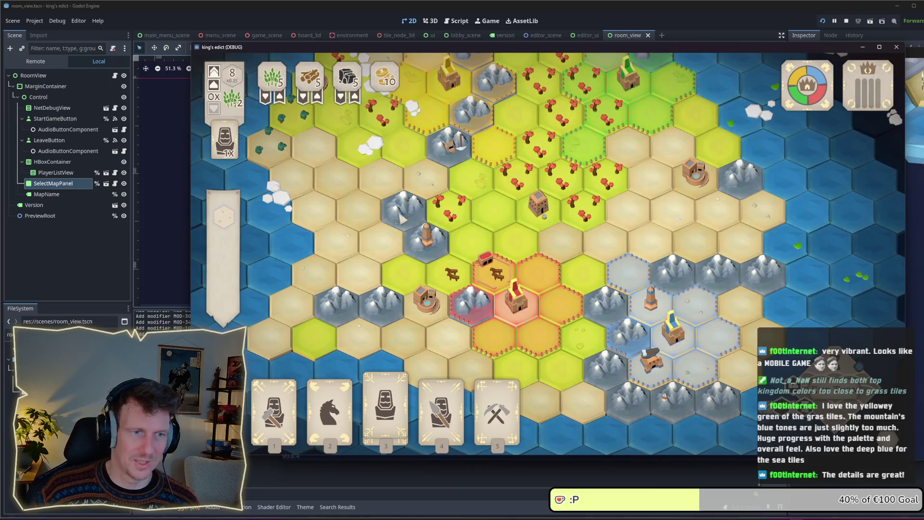
scroll(411, 215, up, 1)
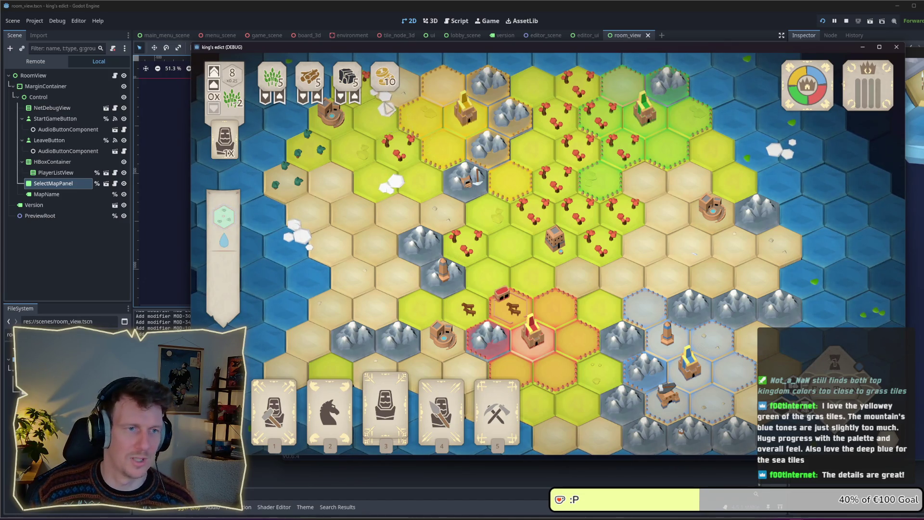
scroll(308, 275, down, 3)
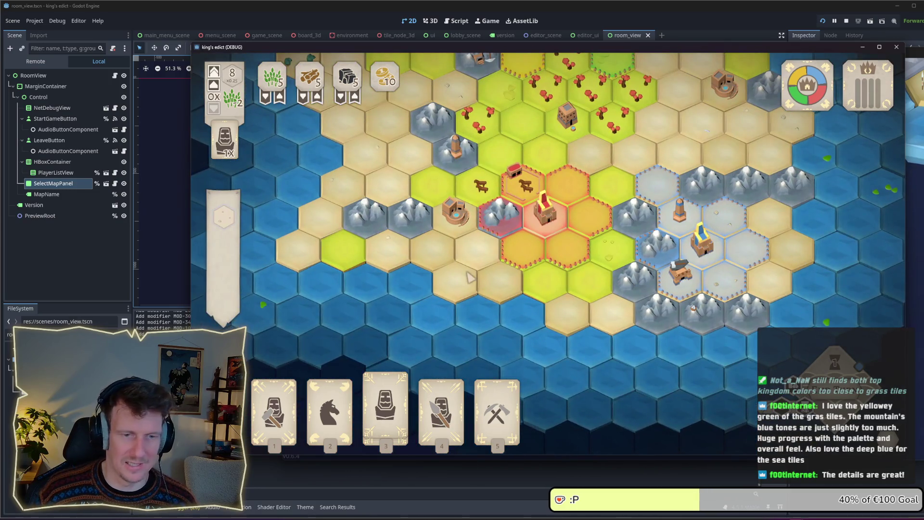
scroll(470, 278, up, 3)
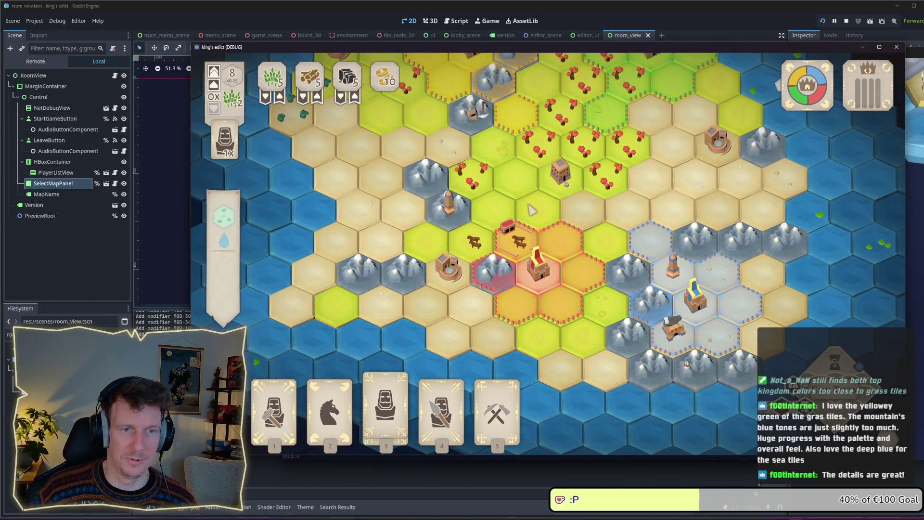
scroll(531, 211, up, 2)
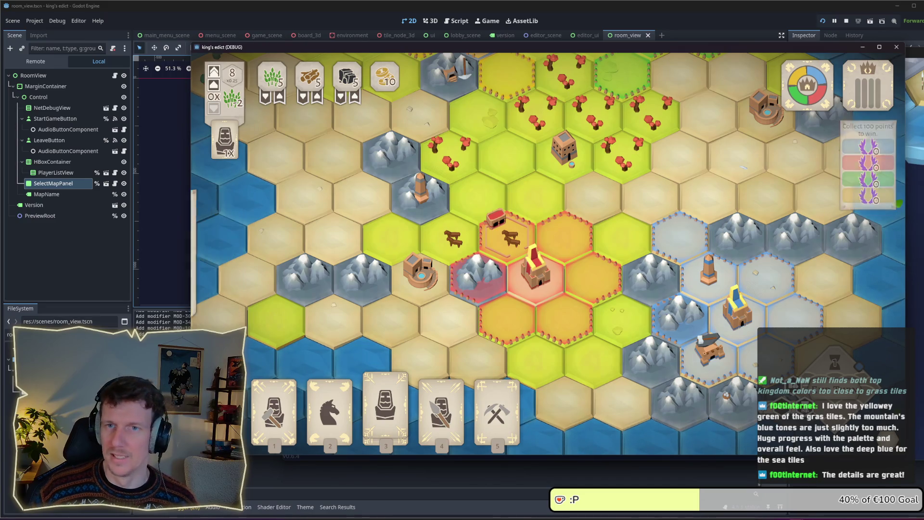
Relaunch the current scene and create a new multiplayer game room
click(846, 21)
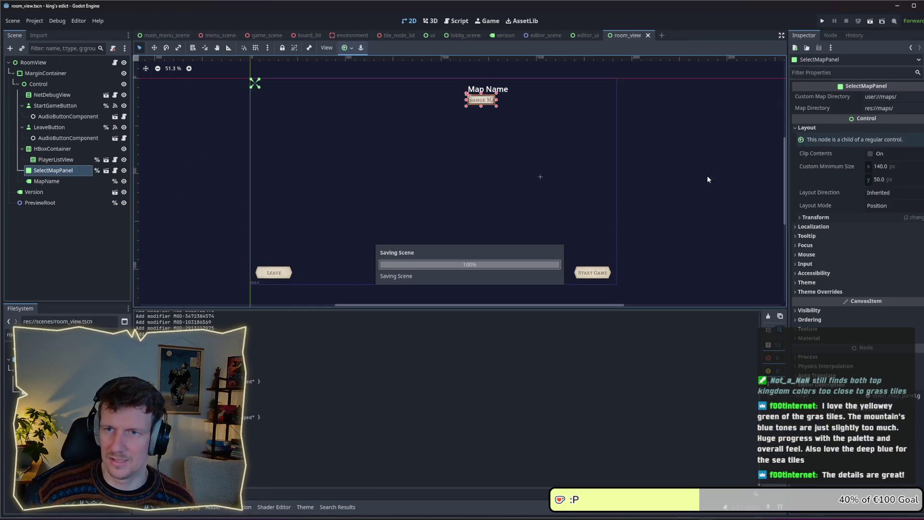
click(493, 216)
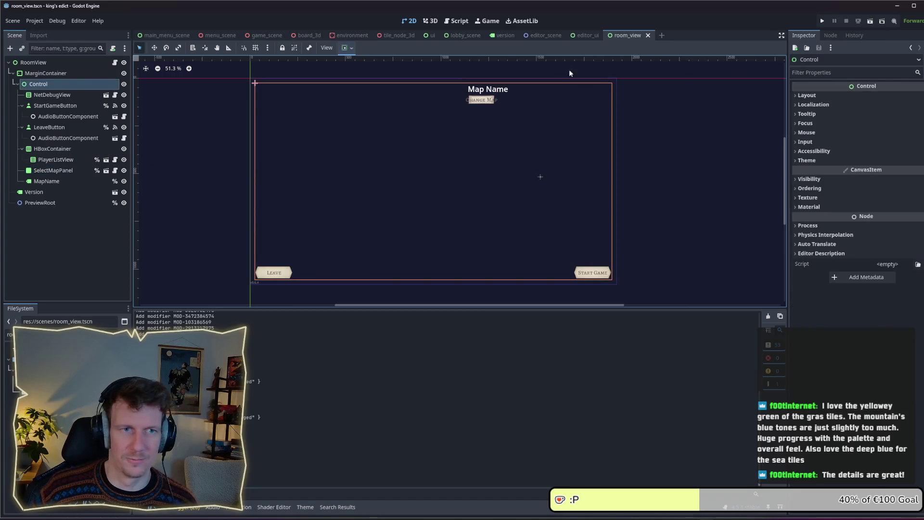
click(865, 22)
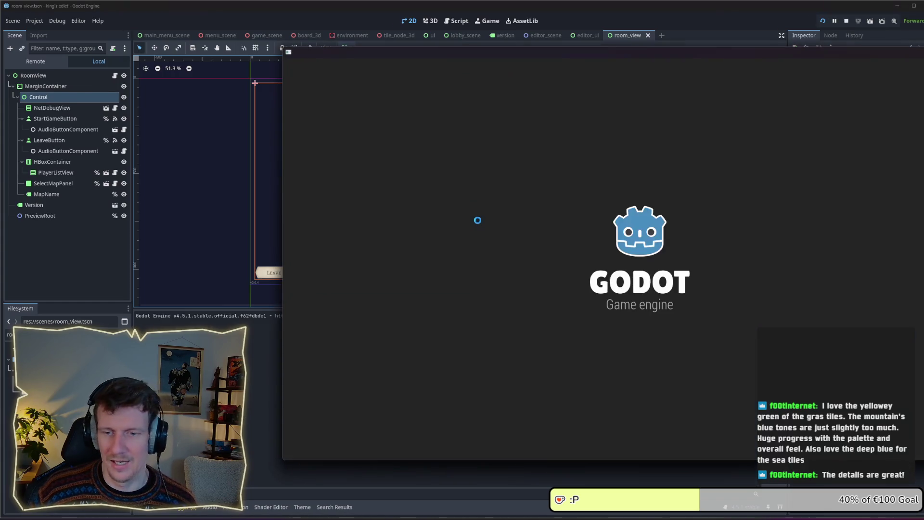
drag(608, 59, 440, 63)
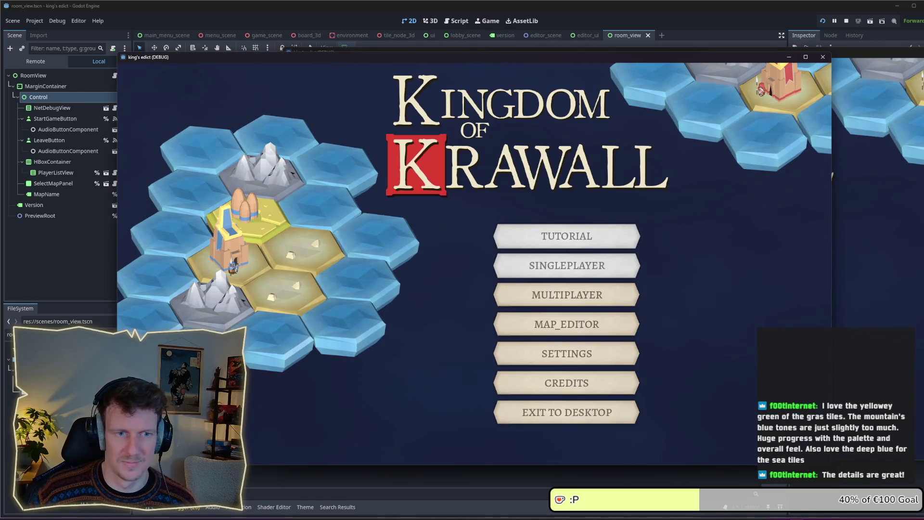
click(539, 296)
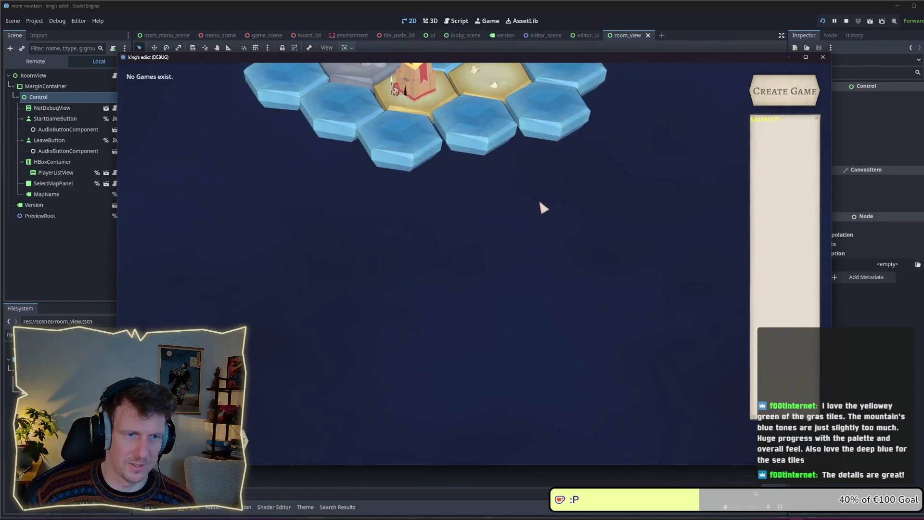
click(785, 92)
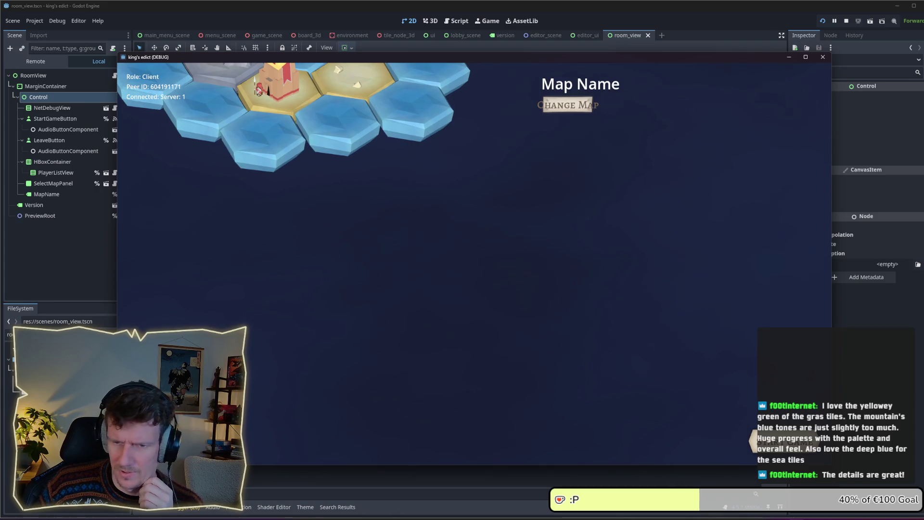
Change the room's map to Small Islands 2.map, then to Direct Conflict.map
click(568, 107)
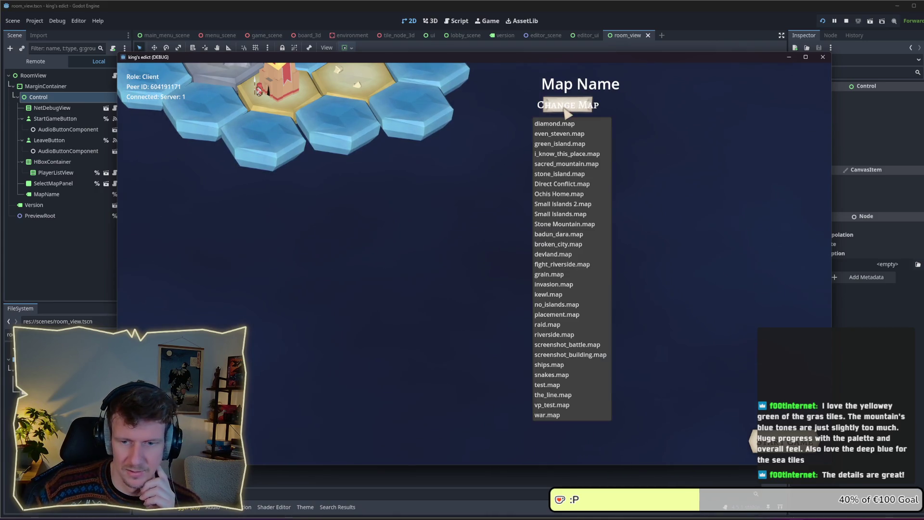
click(556, 207)
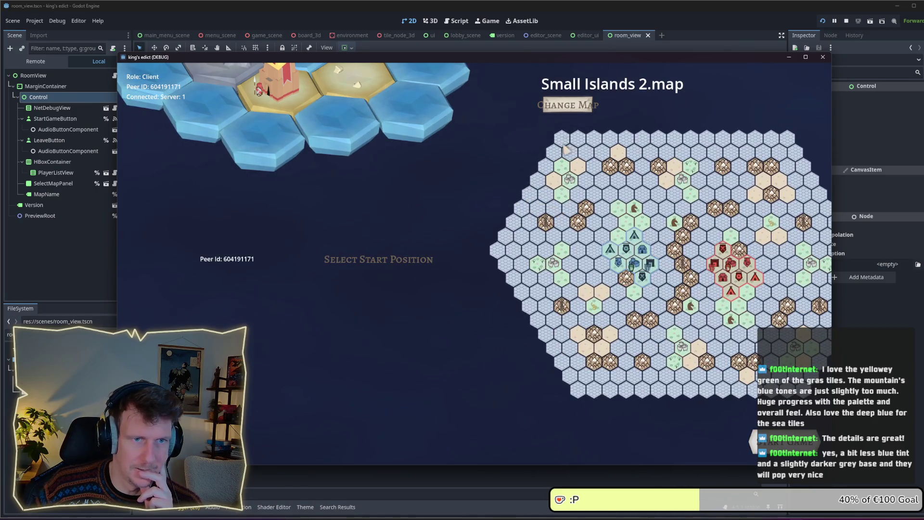
click(568, 109)
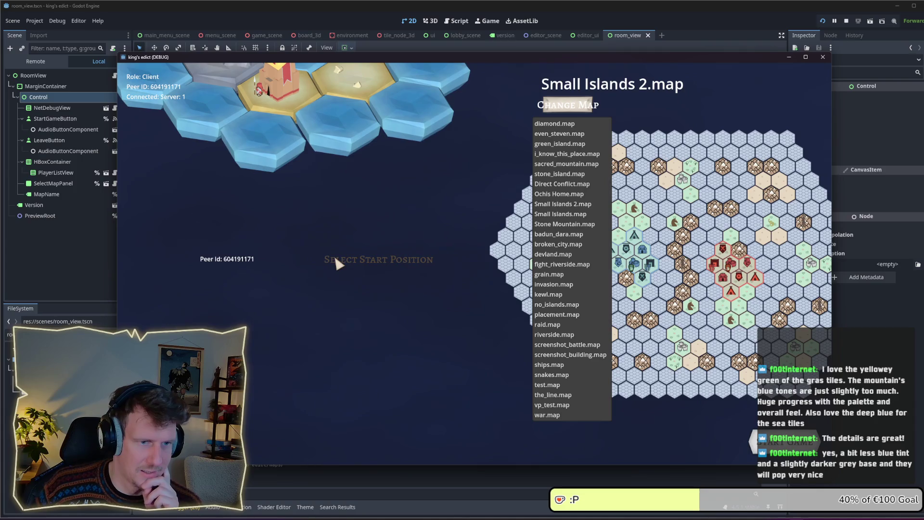
click(561, 184)
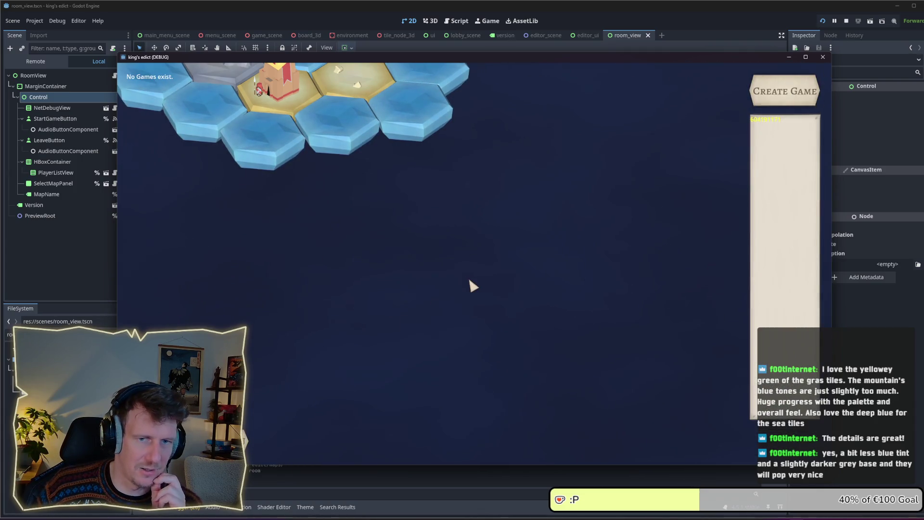
Leave the room, go back to the main menu, and create a fresh multiplayer room
click(775, 95)
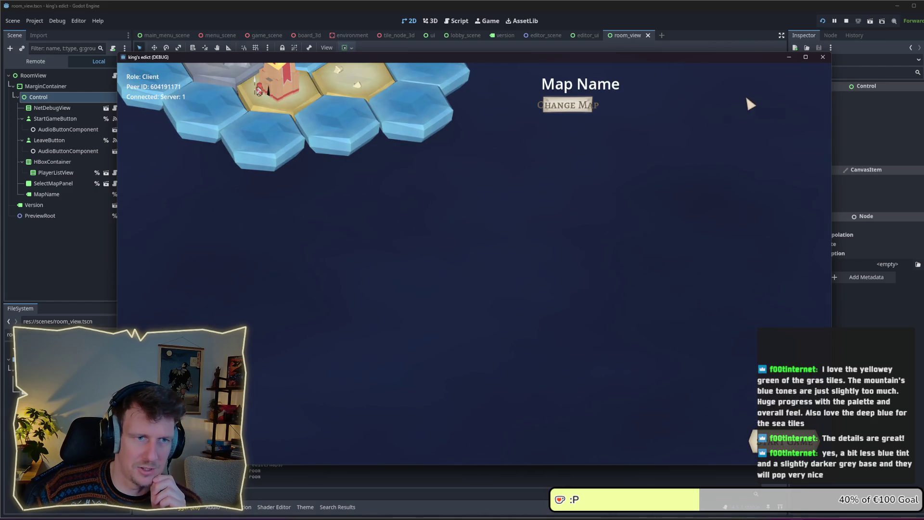
click(576, 114)
click(568, 106)
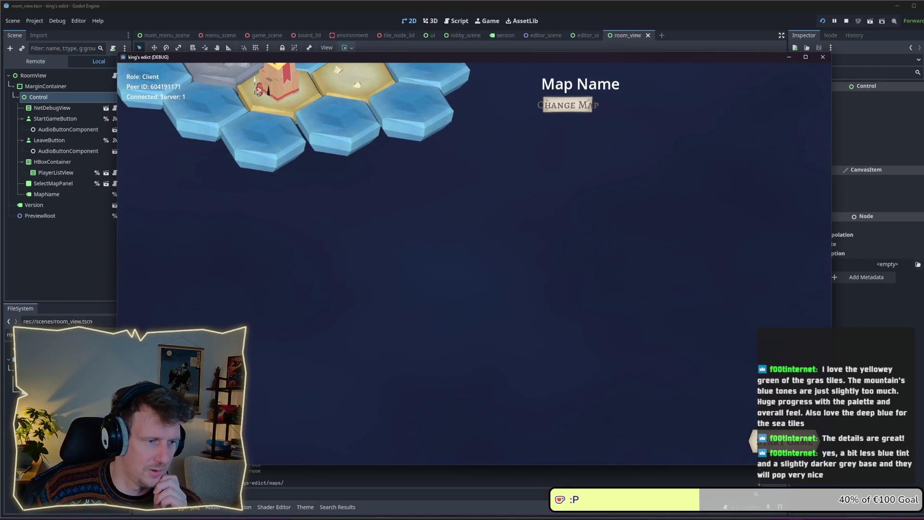
key(Escape)
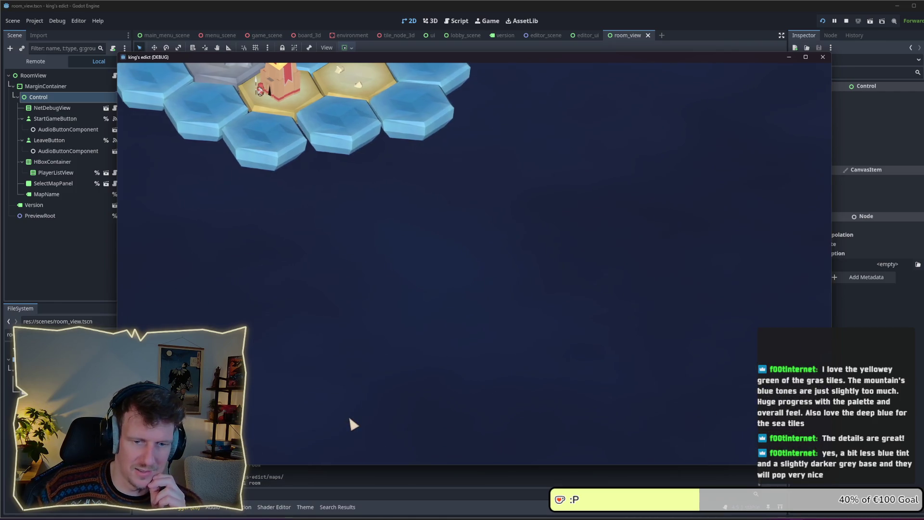
click(515, 296)
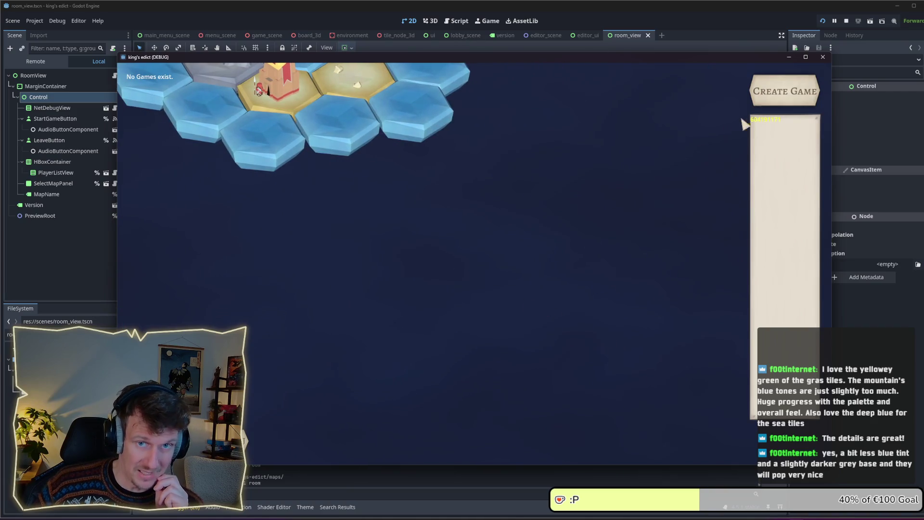
click(760, 96)
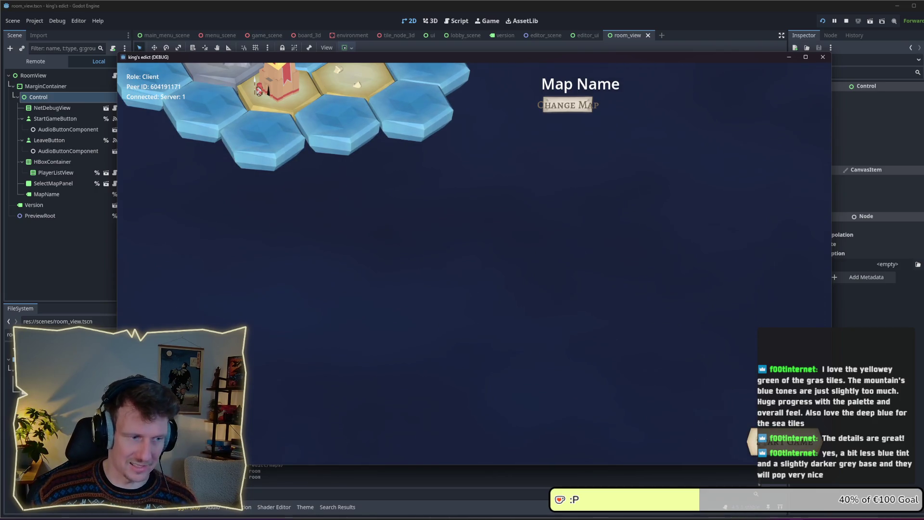
Start a match on Ochis Home.map from position 0, zoom the board, then stop the game
click(581, 109)
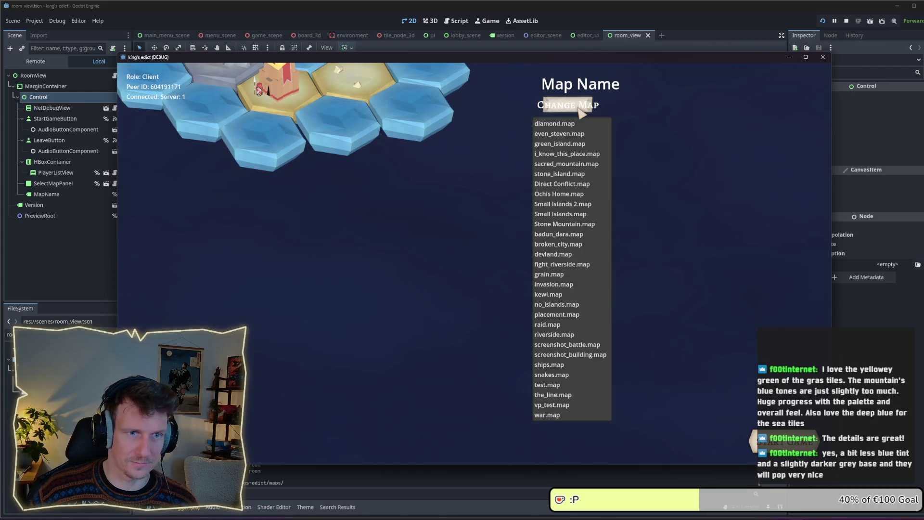
click(561, 198)
click(325, 296)
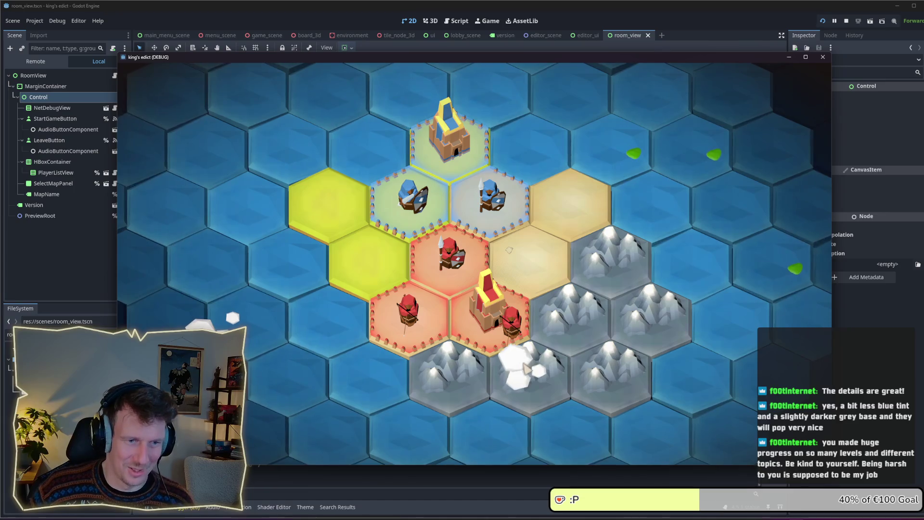
scroll(340, 298, down, 3)
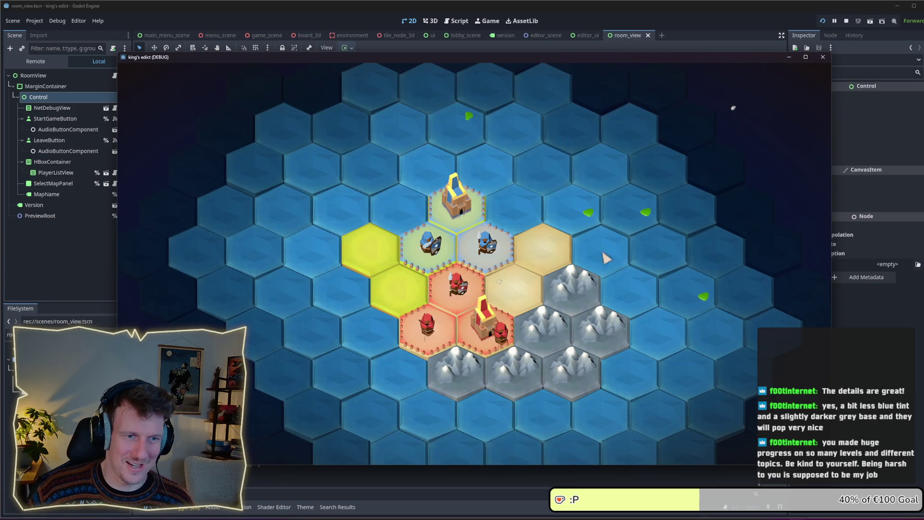
scroll(606, 257, up, 3)
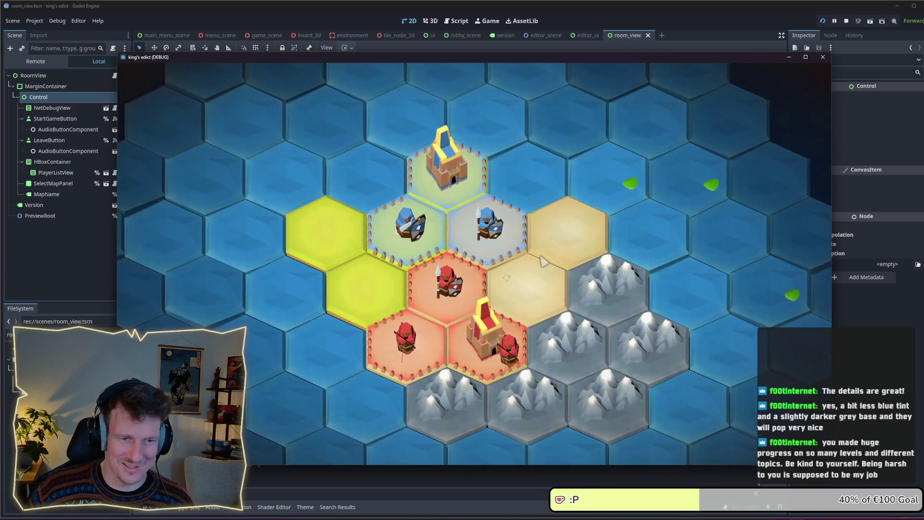
scroll(445, 226, down, 1)
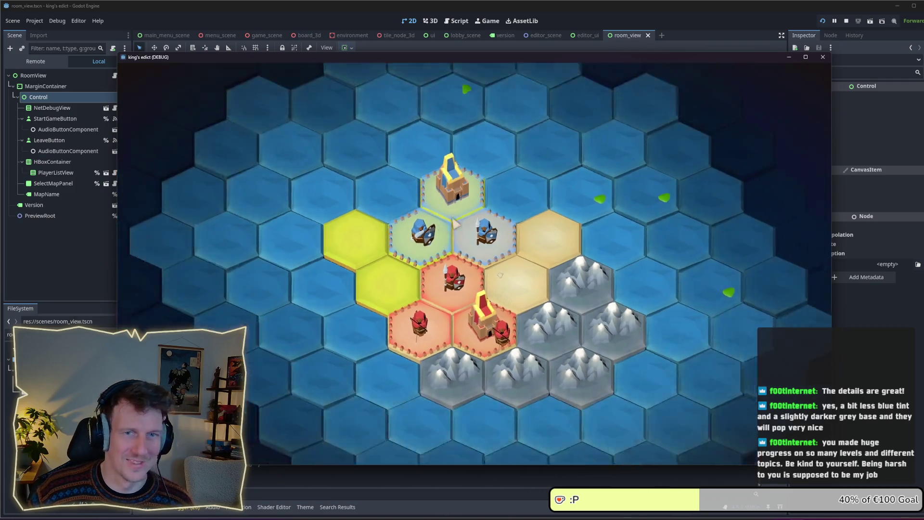
click(847, 21)
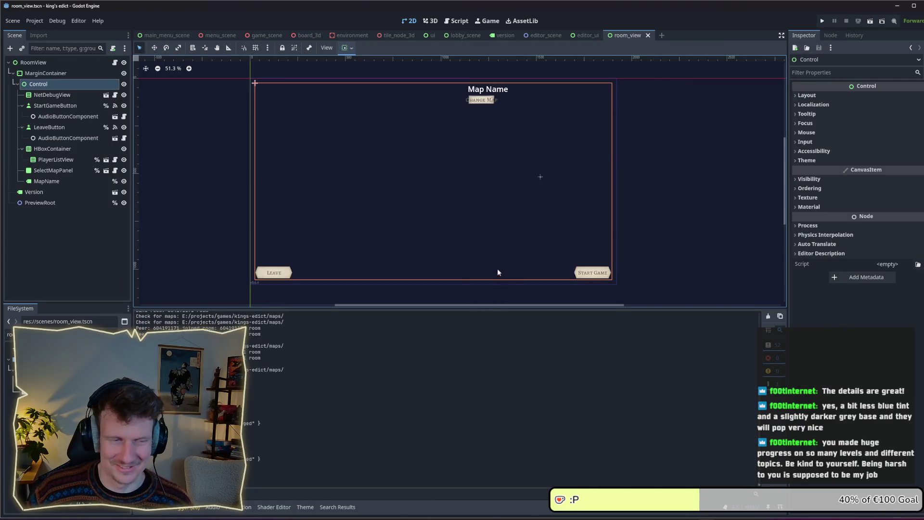
Review the Version, HBoxContainer, Control, NetDebugView, MapName and LeaveButton nodes, then switch to lobby_scene
click(45, 193)
click(46, 182)
click(46, 171)
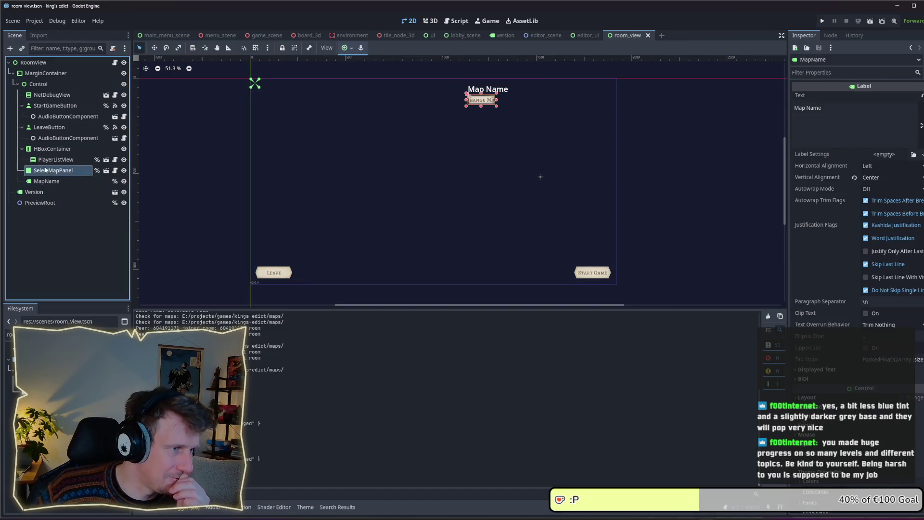
click(46, 151)
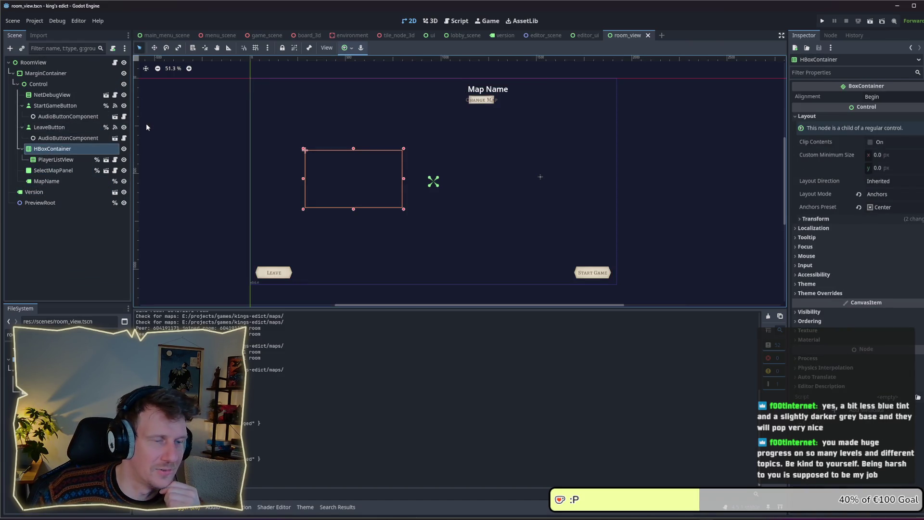
click(48, 83)
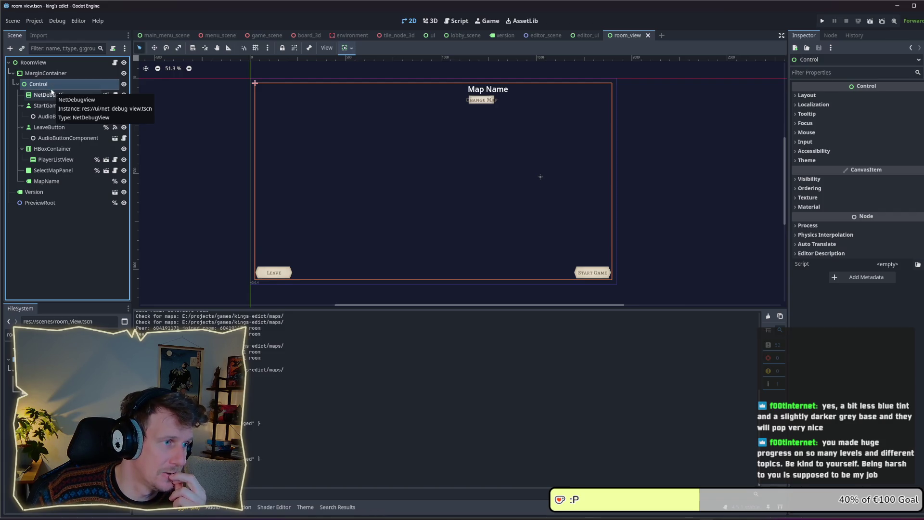
click(51, 96)
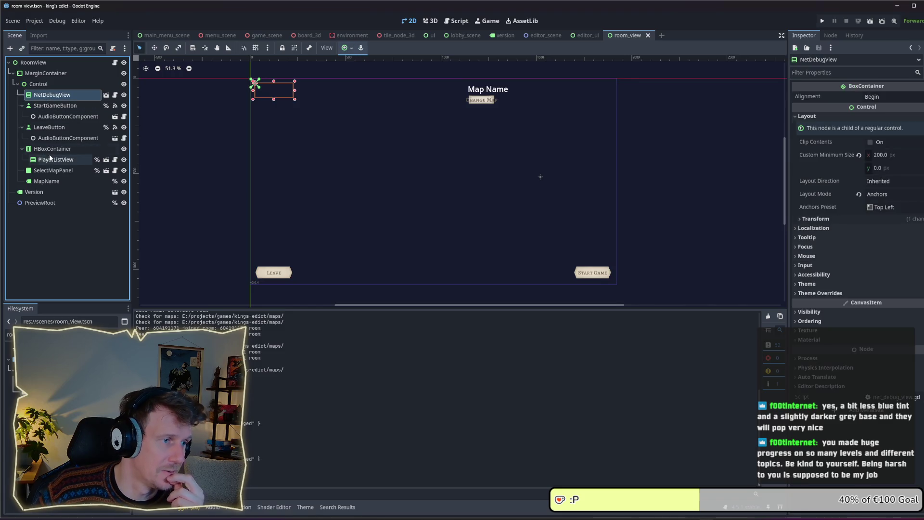
click(45, 181)
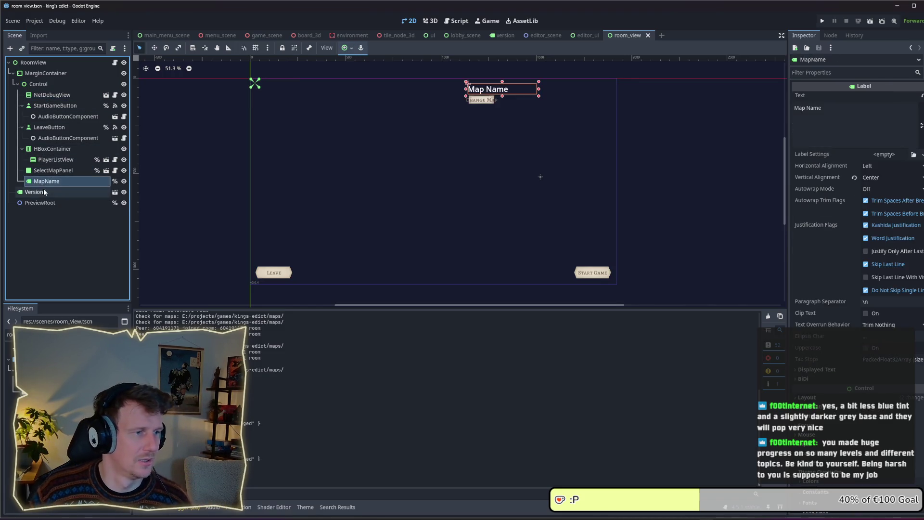
click(52, 149)
click(49, 127)
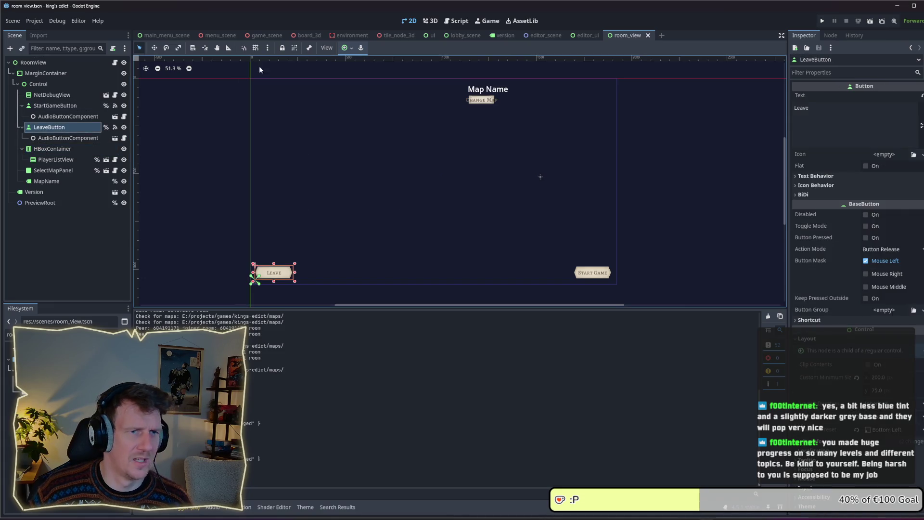
click(464, 36)
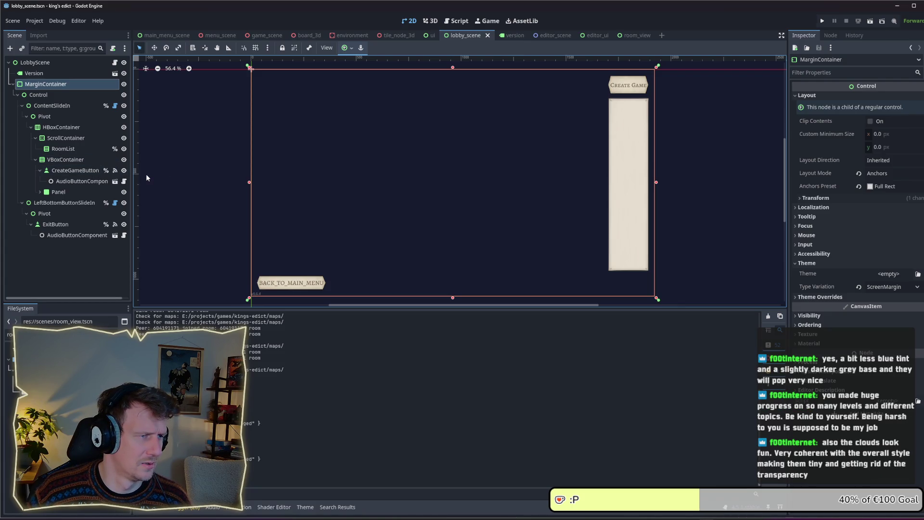
Paste the lobby's LeftBottomButtonSlideIn under room_view's Control and delete its ExitButton
click(73, 204)
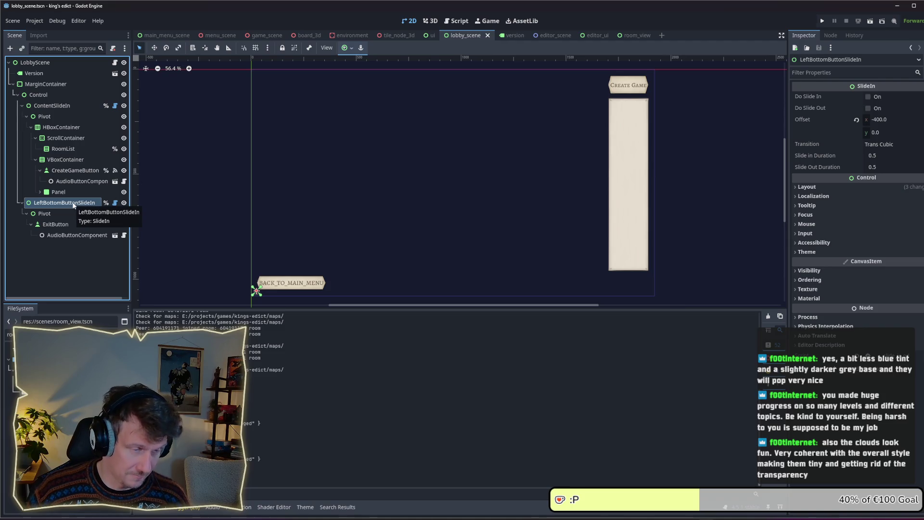
click(625, 38)
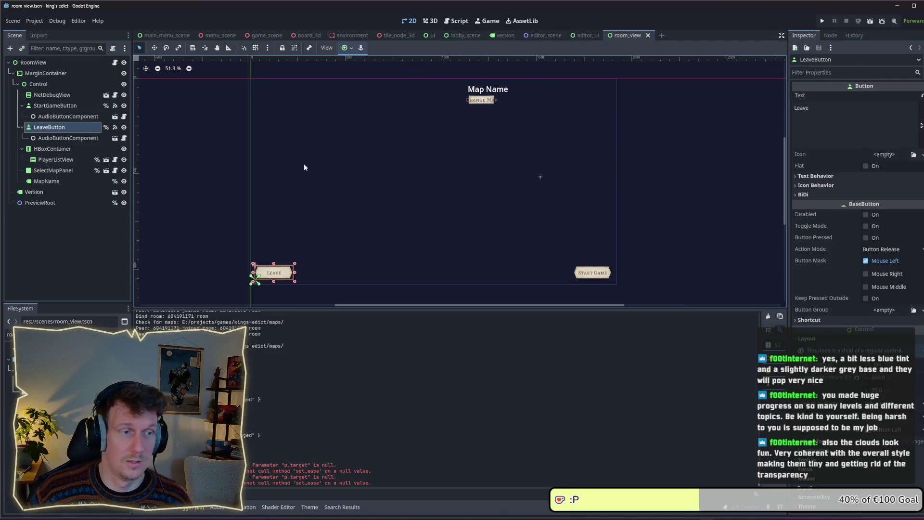
click(38, 84)
key(ctrl+v)
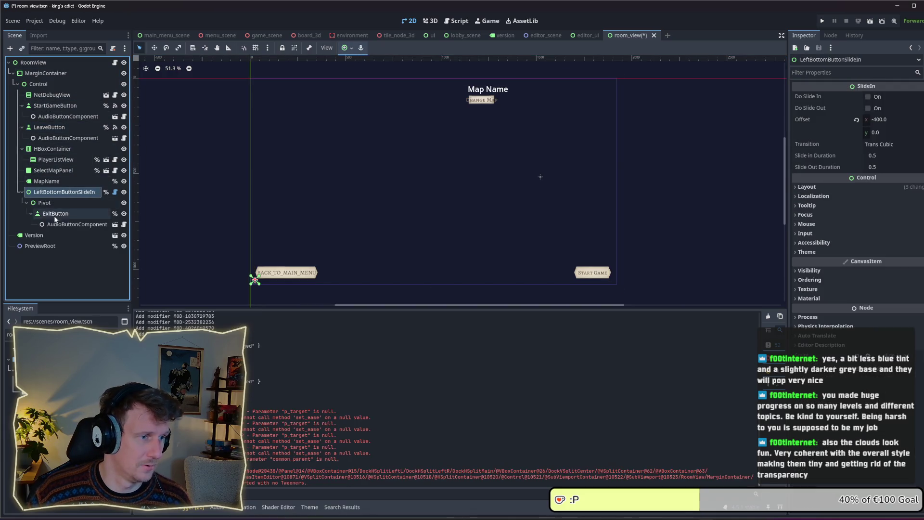
click(55, 215)
key(Delete)
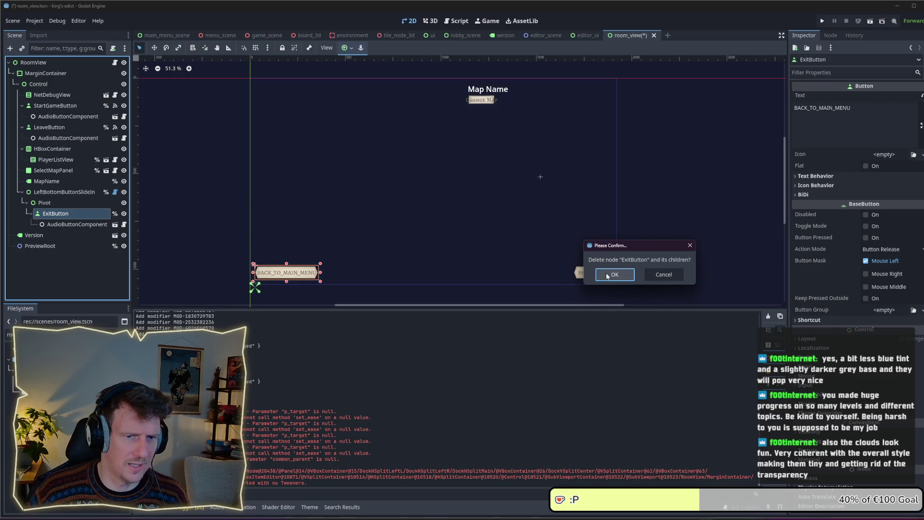
click(607, 276)
Move LeaveButton under the new Pivot and save the room view scene
drag(49, 127, 59, 204)
key(ctrl+s)
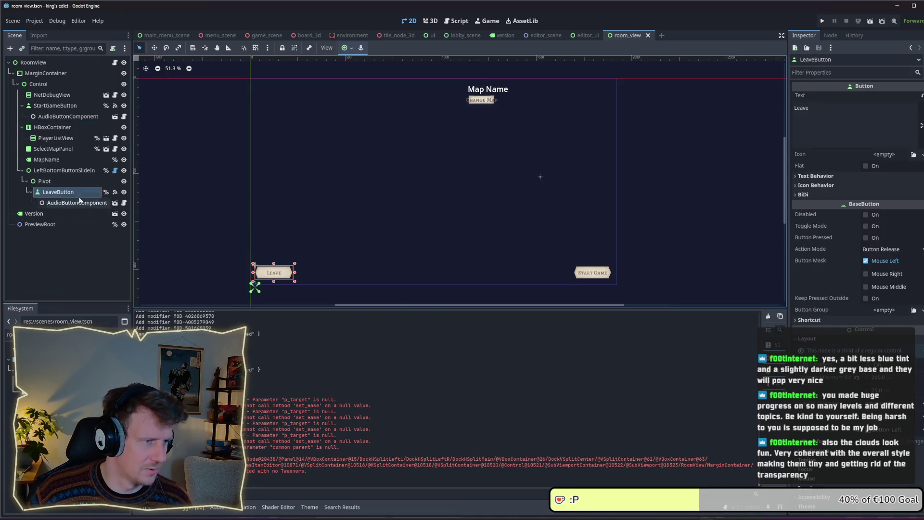
click(58, 179)
click(58, 172)
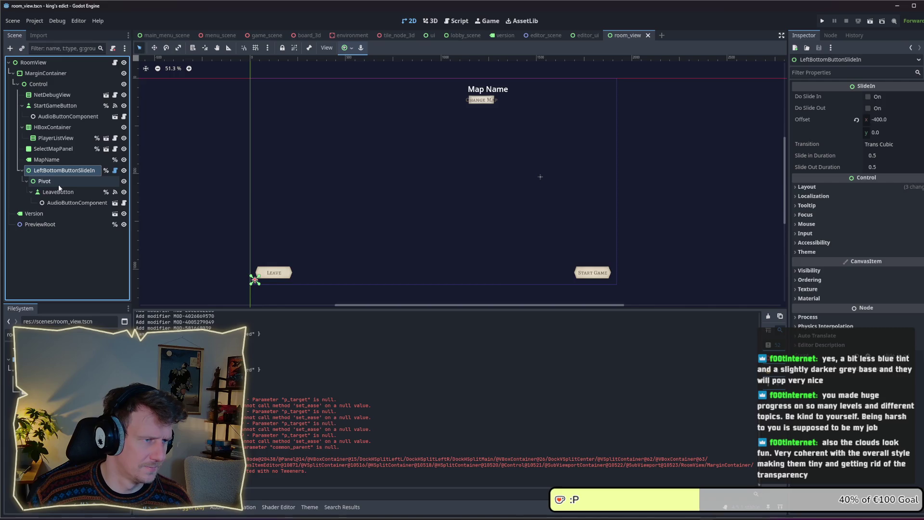
click(59, 182)
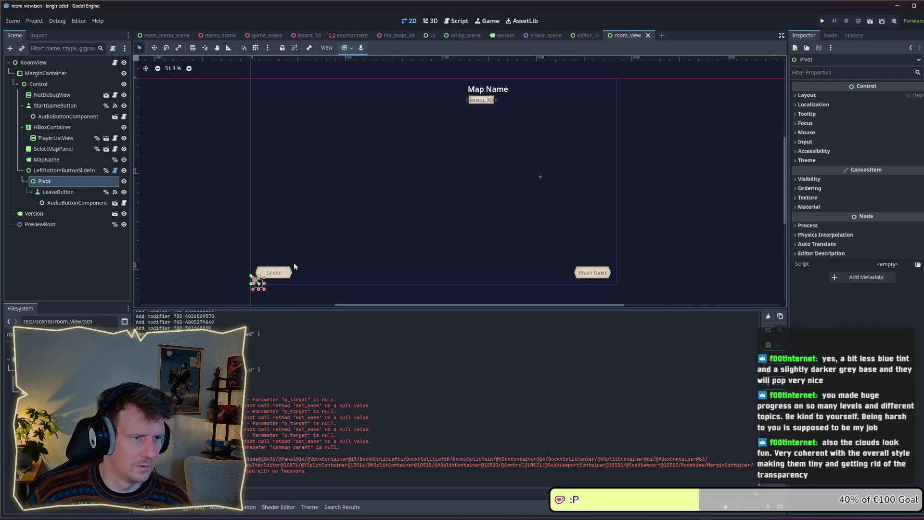
Set the Leave button's Anchors Preset to Bottom Left
drag(264, 289, 253, 276)
click(254, 273)
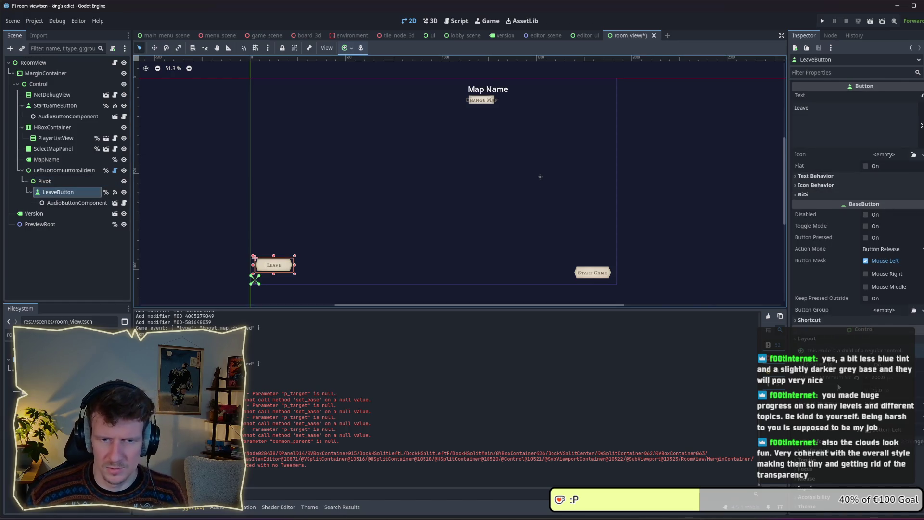
click(901, 424)
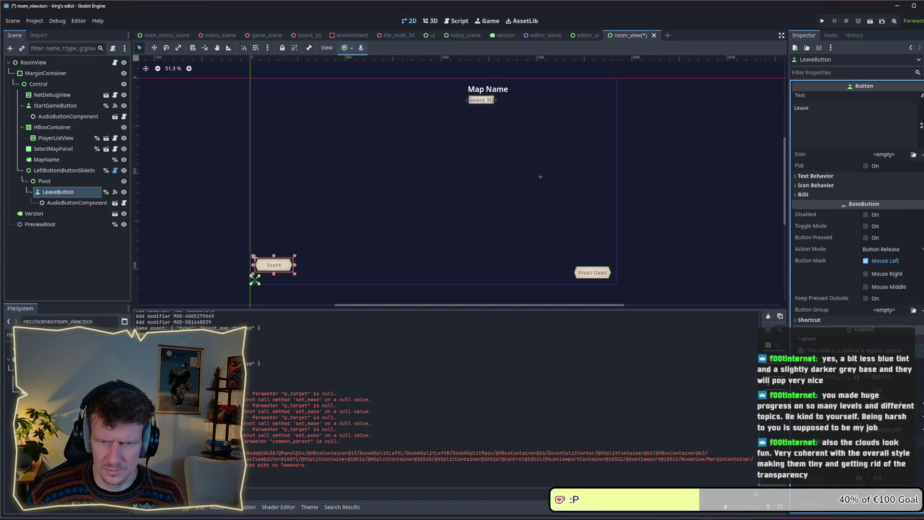
scroll(857, 231, down, 2)
key(Return)
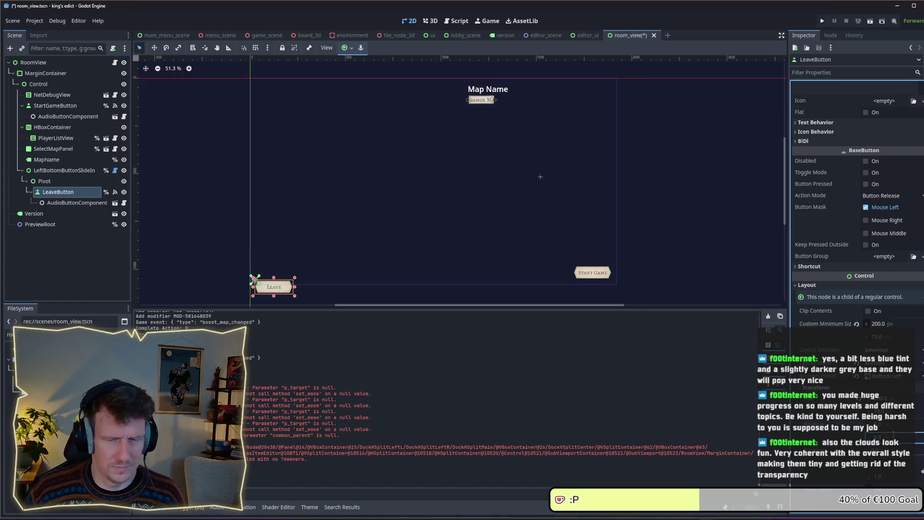
click(888, 380)
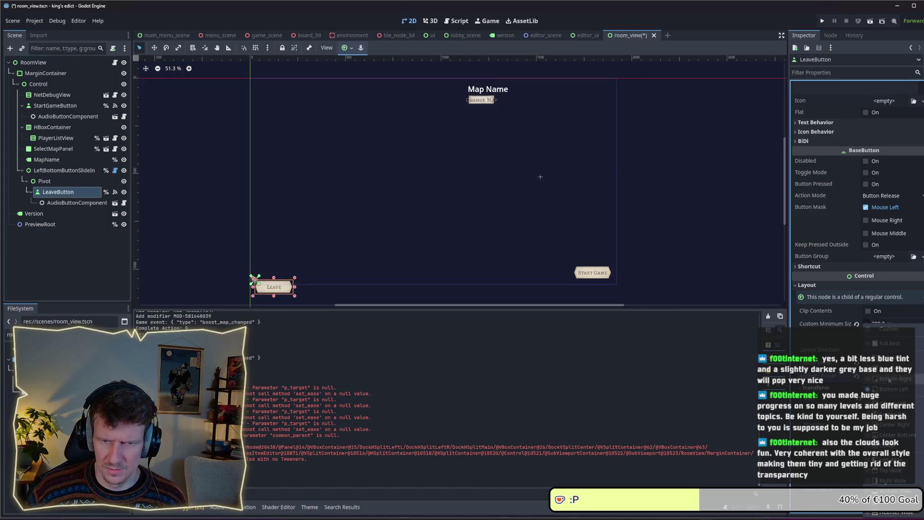
click(888, 385)
click(888, 380)
click(884, 390)
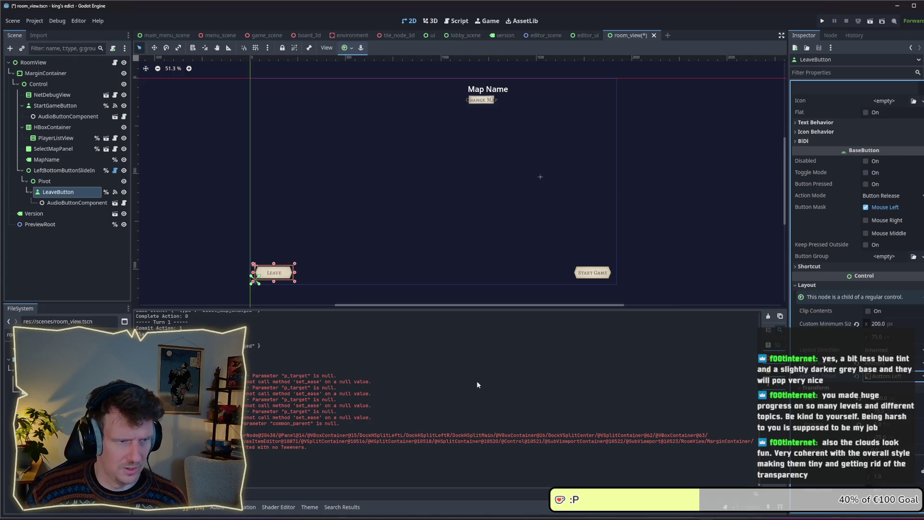
key(ctrl+s)
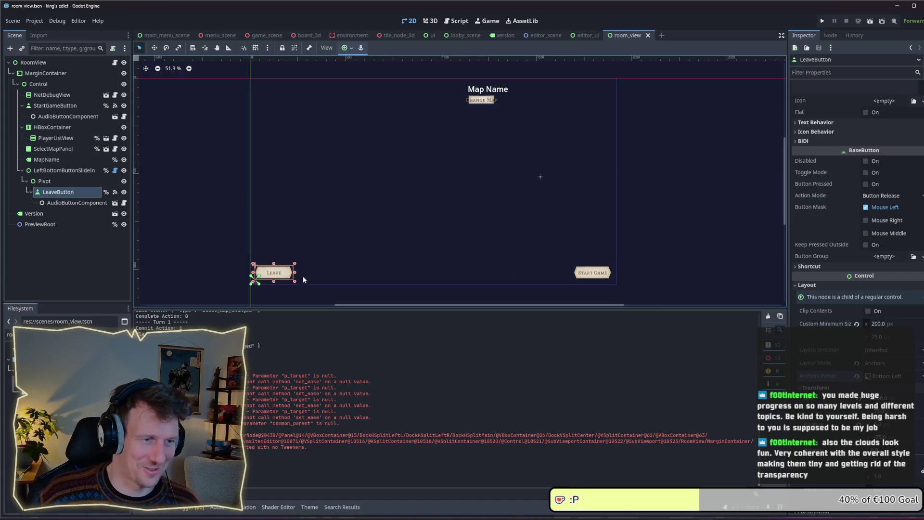
click(656, 267)
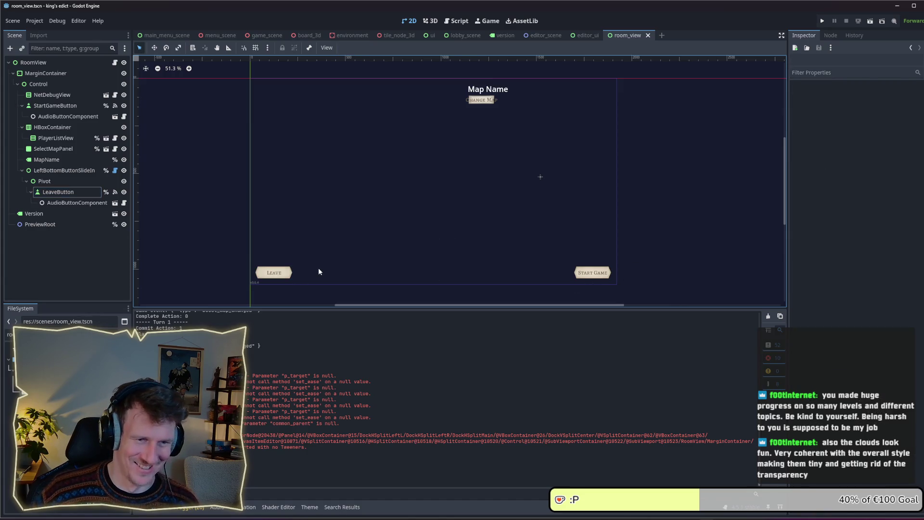
click(72, 203)
click(67, 192)
click(63, 185)
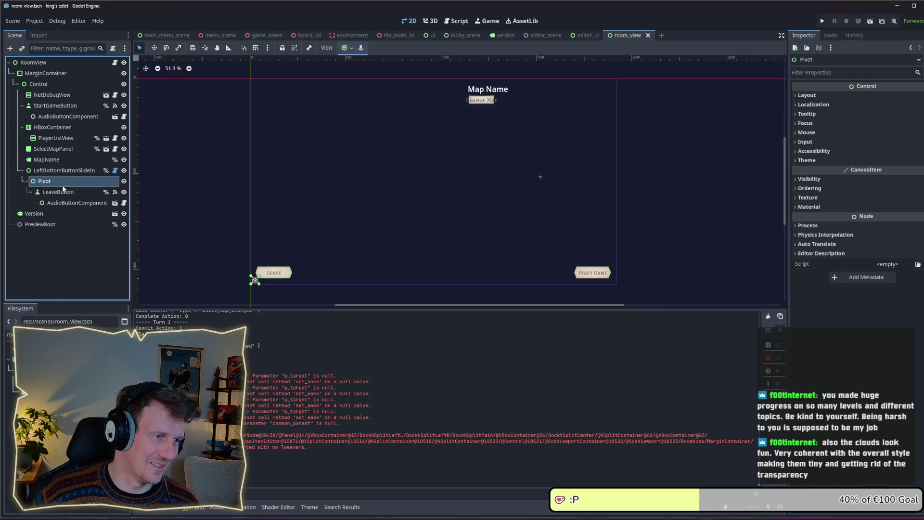
click(61, 171)
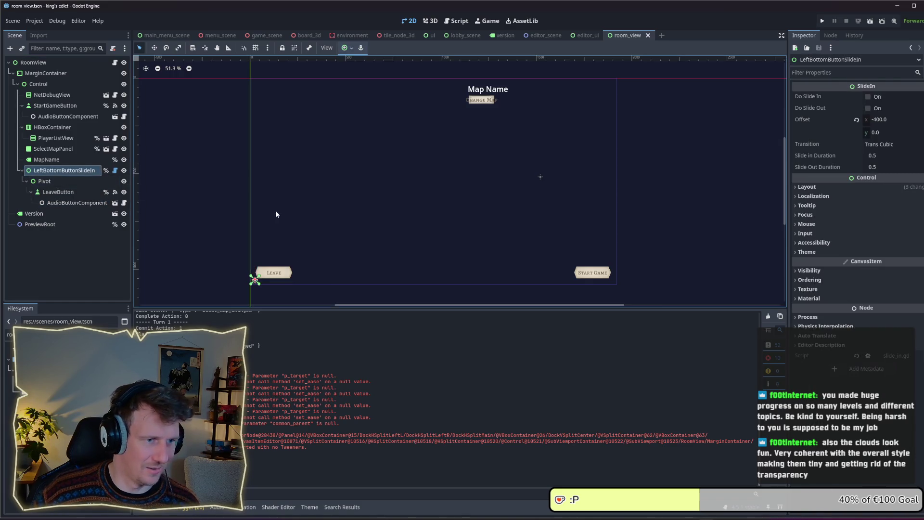
click(48, 181)
click(71, 192)
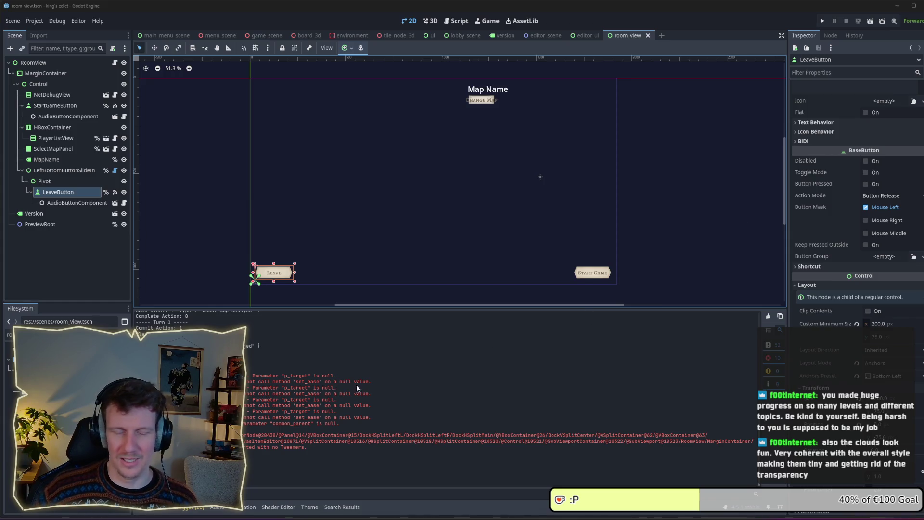
click(354, 244)
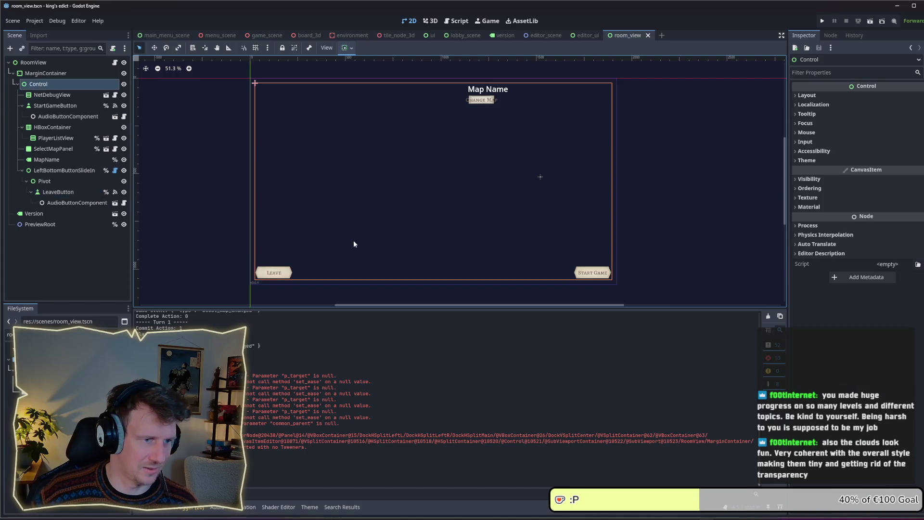
click(643, 261)
click(63, 181)
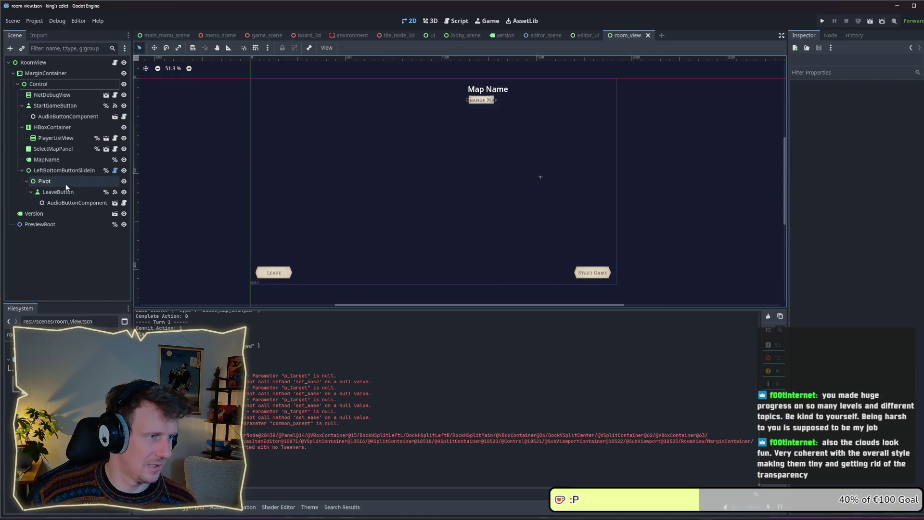
click(65, 192)
click(58, 173)
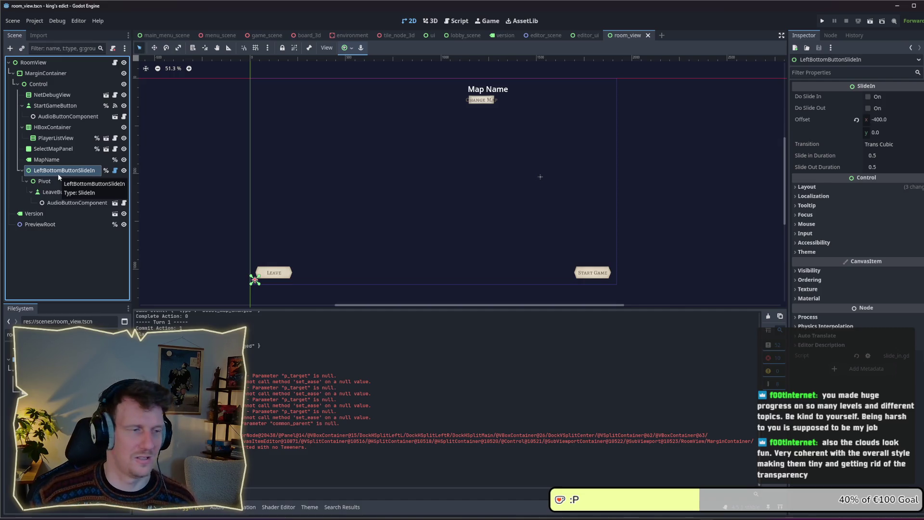
click(53, 181)
key(Down)
click(53, 181)
key(Down)
click(53, 181)
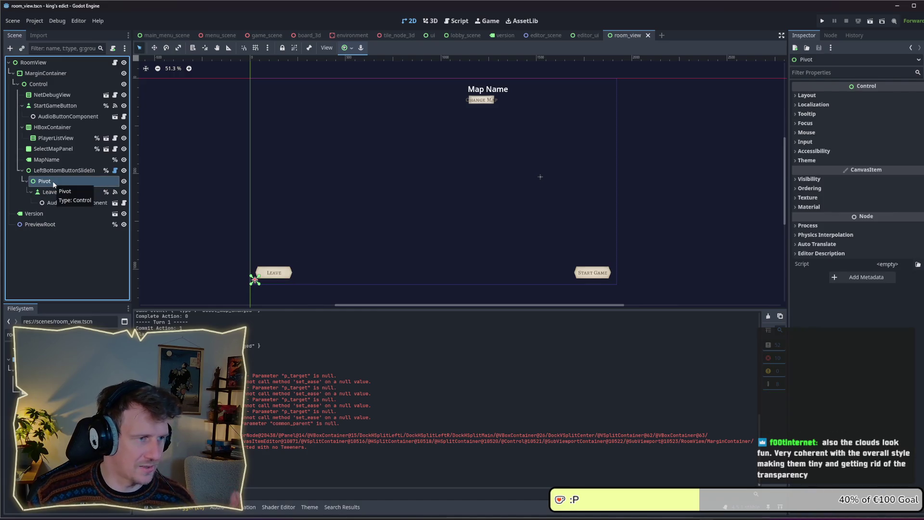
click(62, 171)
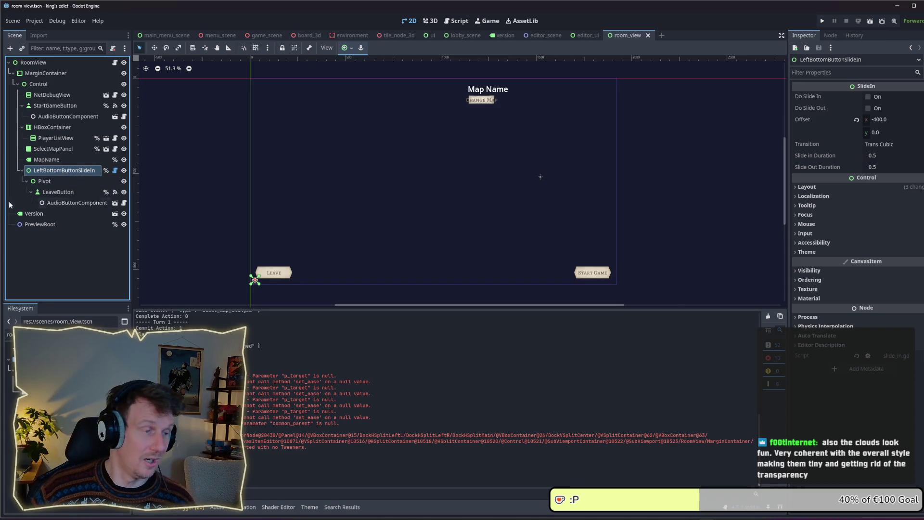
click(67, 191)
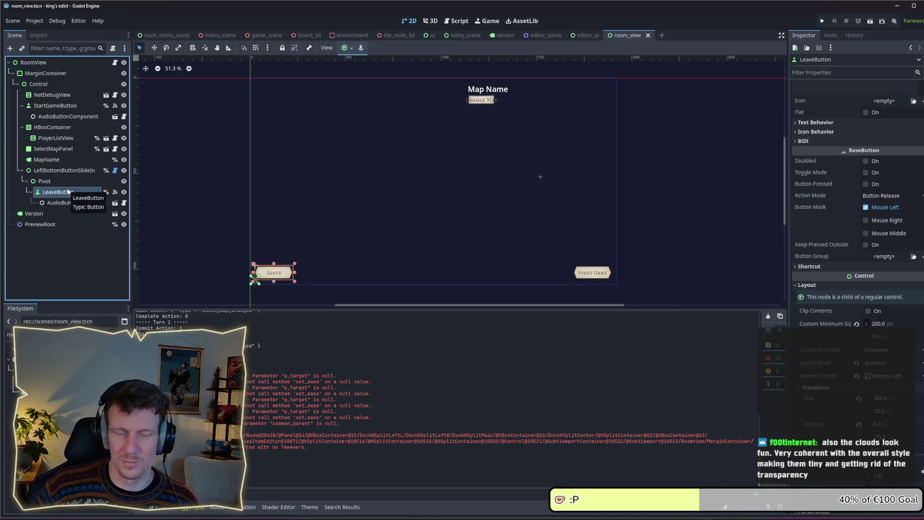
click(57, 180)
click(61, 171)
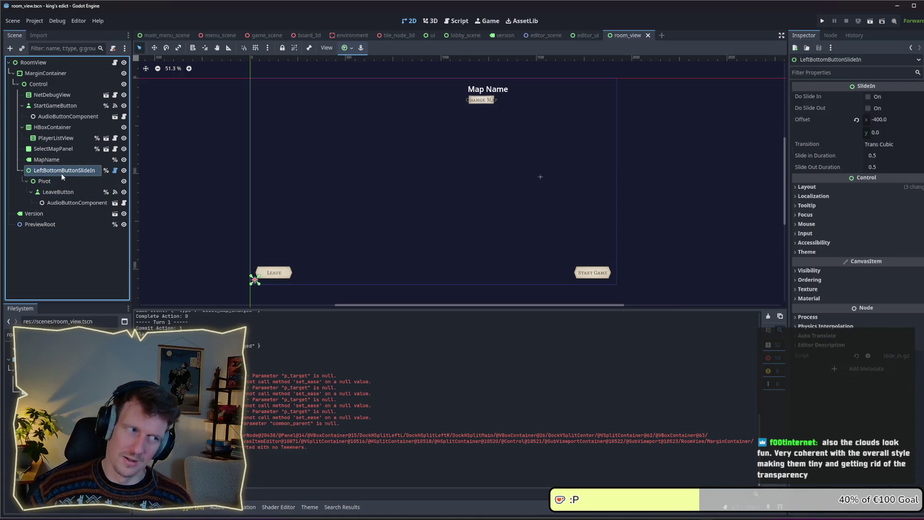
key(Down)
key(Down)
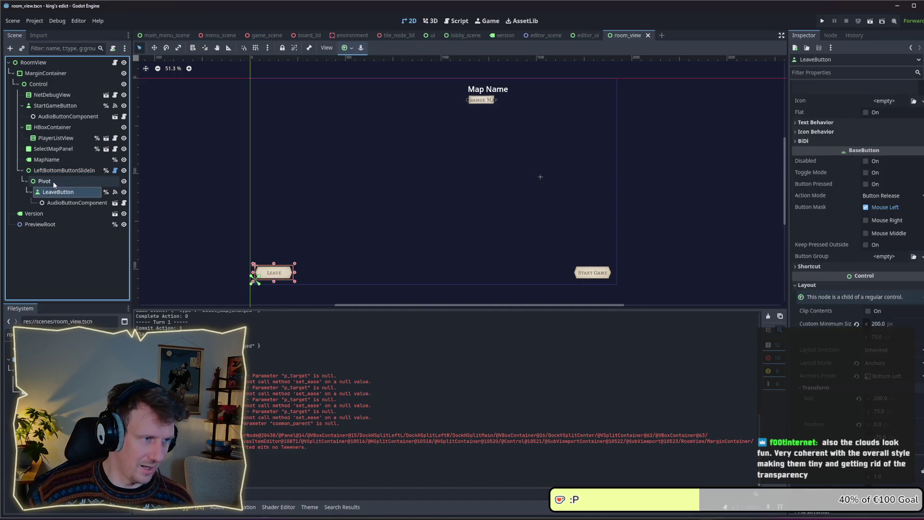
click(53, 173)
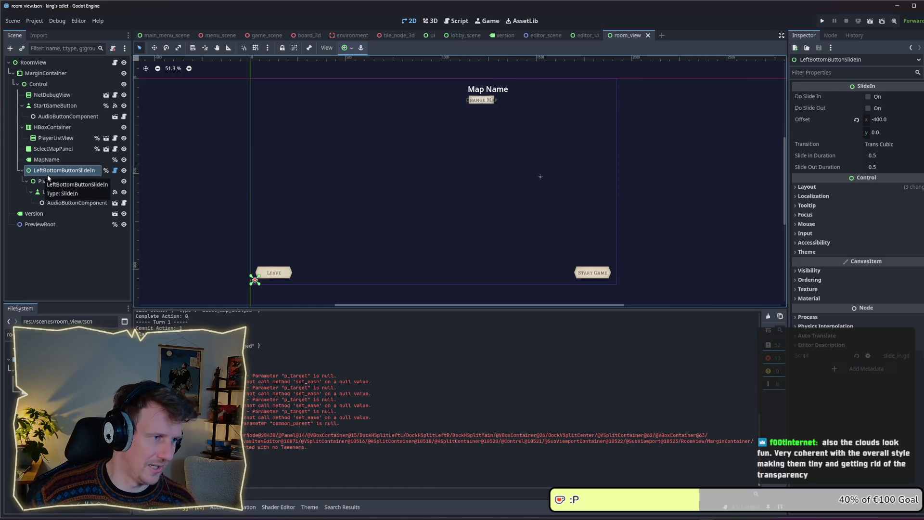
Duplicate LeftBottomButtonSlideIn and rename the copy RightBottomButtonSlideIn2
key(ctrl+d)
double_click(62, 214)
drag(63, 214, 35, 214)
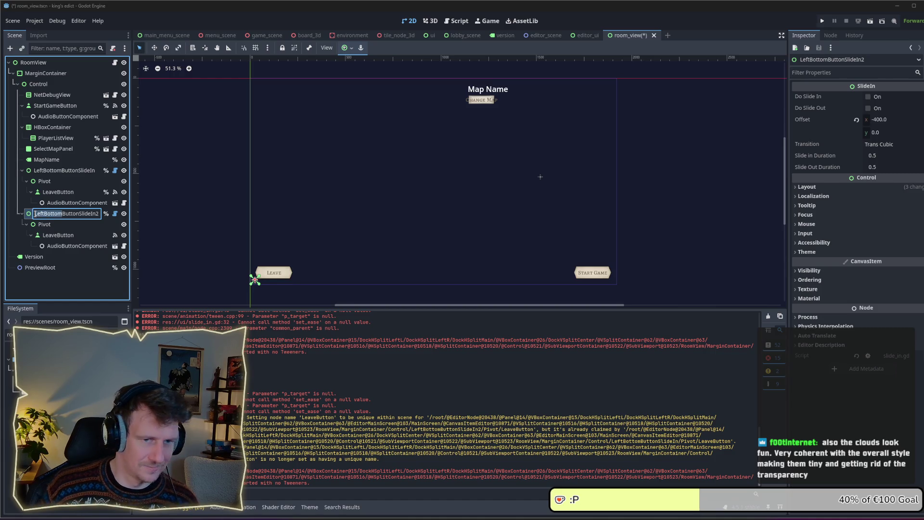
text(RightB)
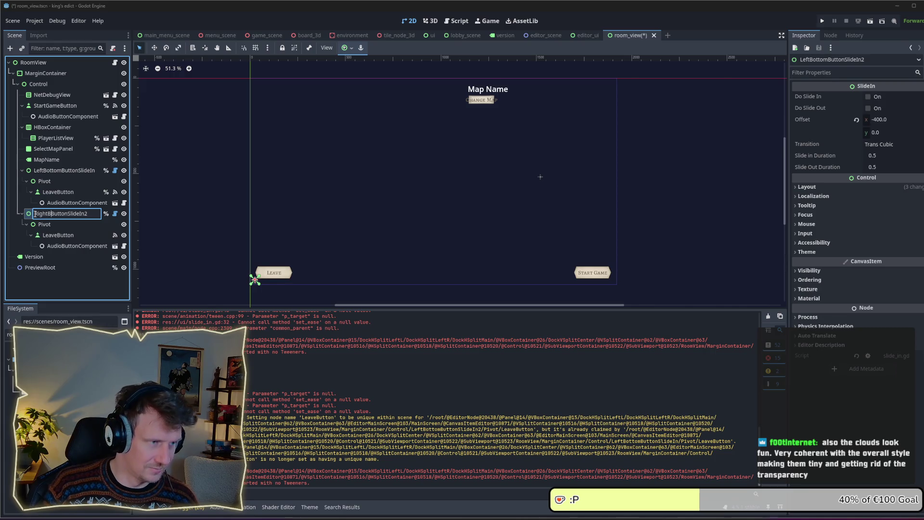
key(BackSpace)
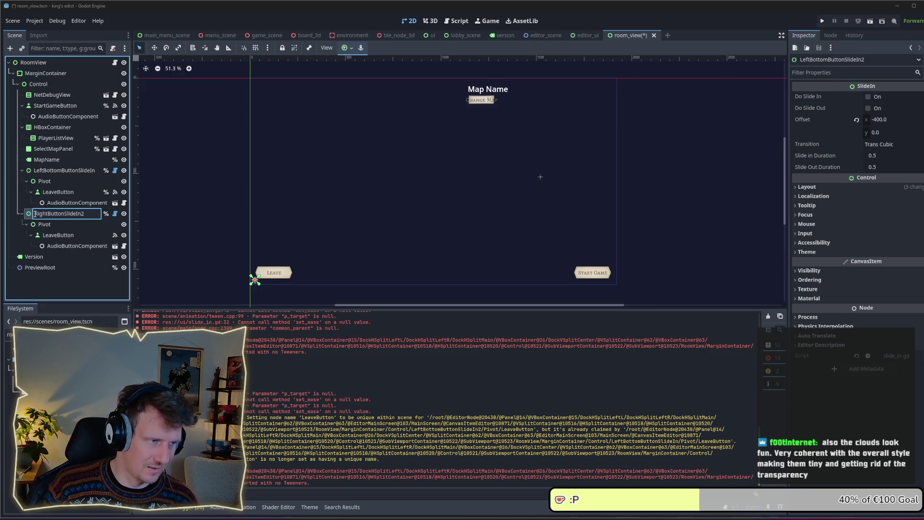
text(Bottom)
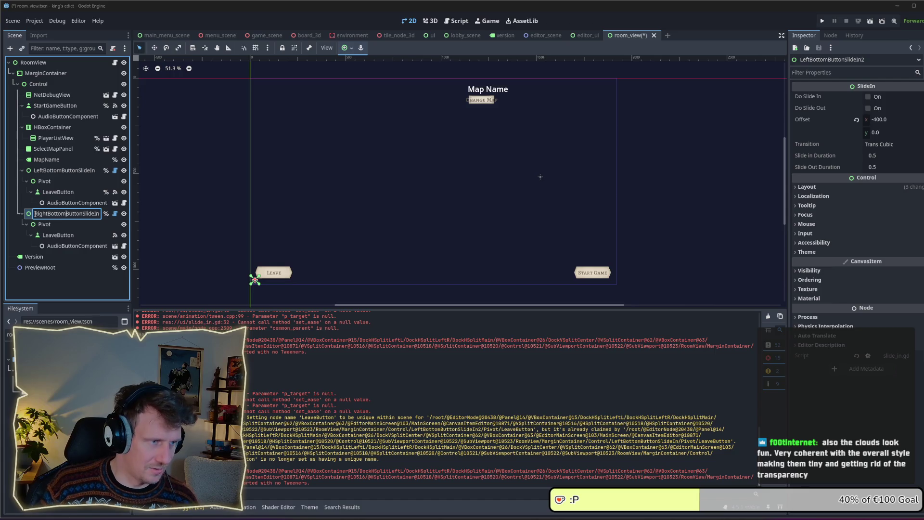
key(Return)
Delete the duplicated LeaveButton from the copy's Pivot
click(57, 235)
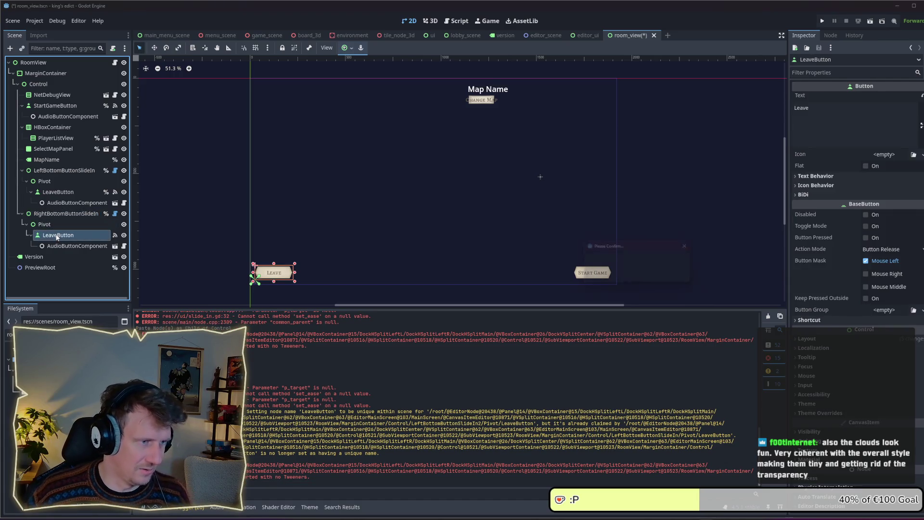
key(Delete)
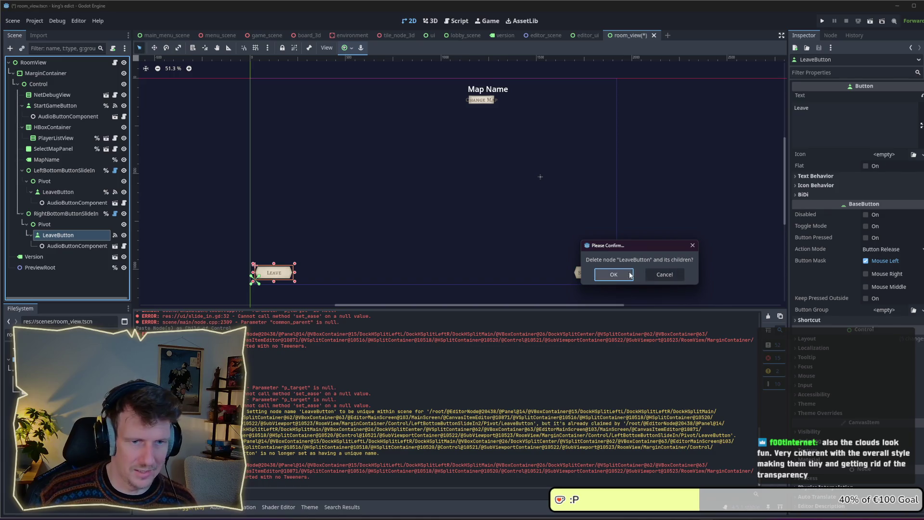
click(614, 275)
click(59, 214)
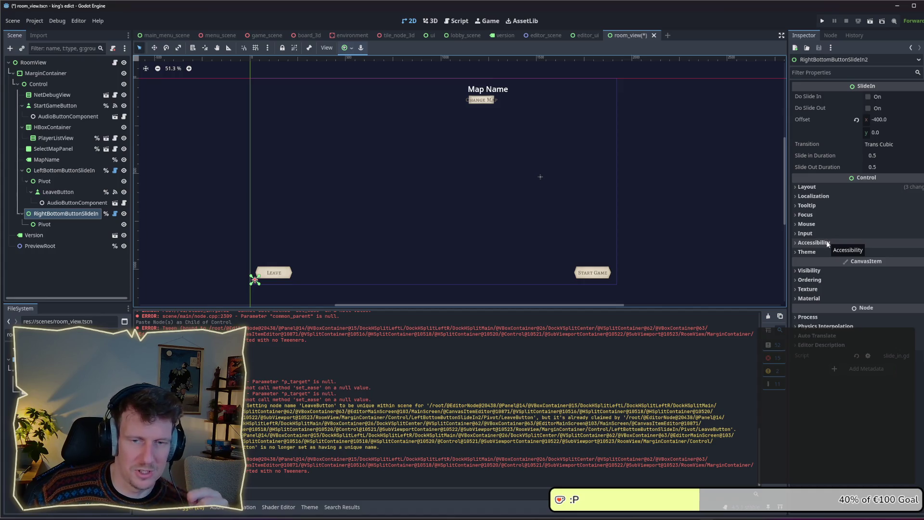
Anchor RightBottomButtonSlideIn to Bottom Right in the Layout settings
click(827, 187)
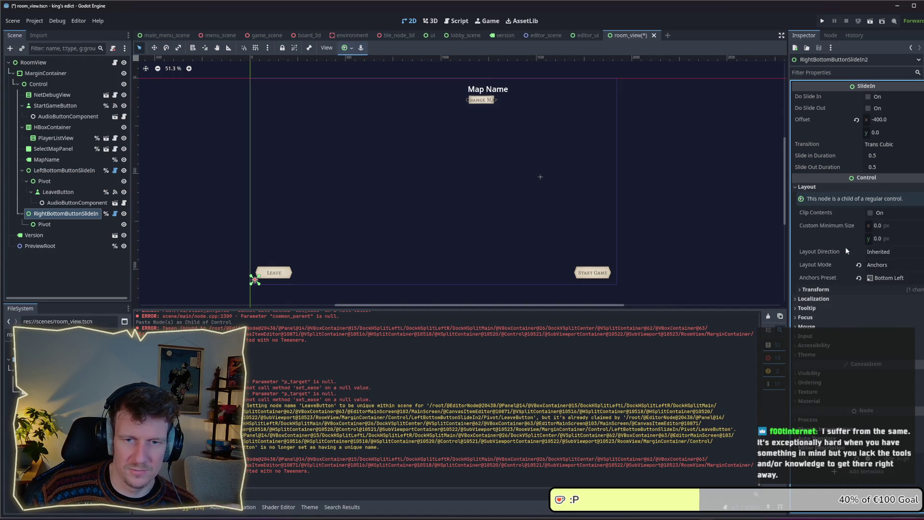
click(882, 279)
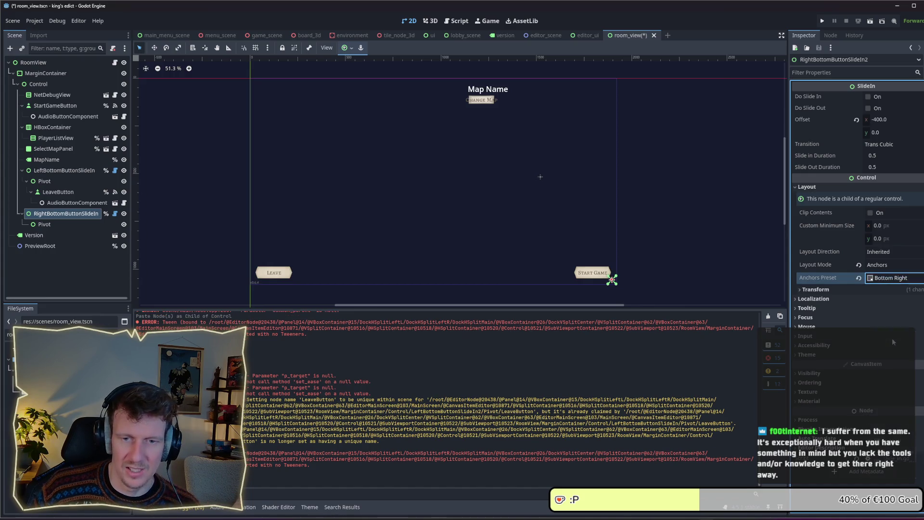
click(891, 339)
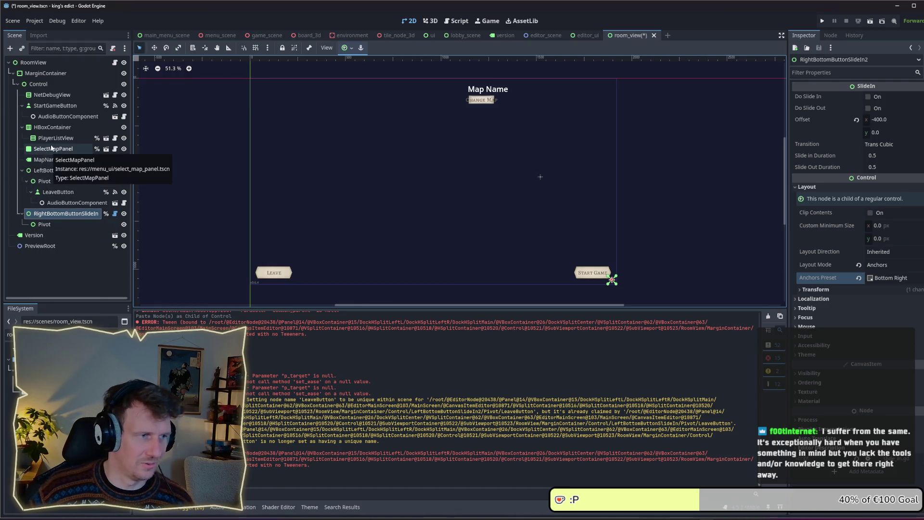
Move StartGameButton under the right slide-in's Pivot and save room_view
drag(55, 105, 56, 224)
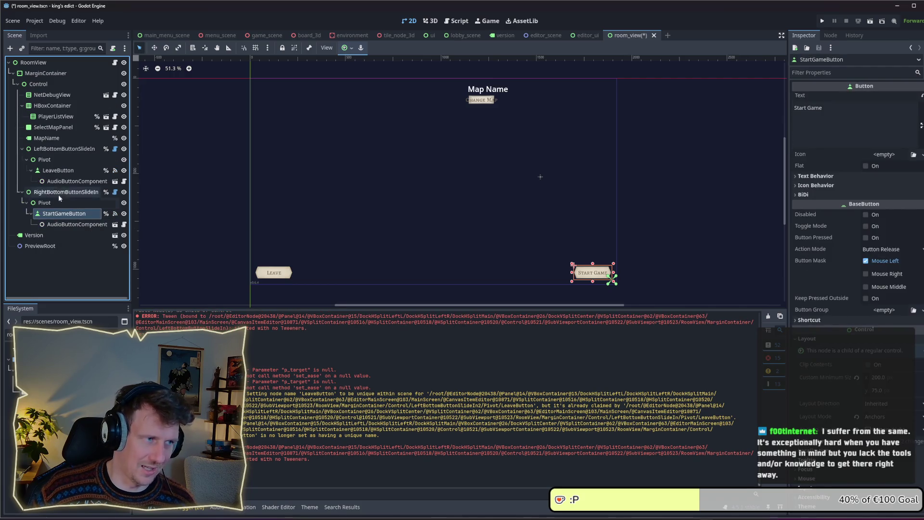
click(52, 194)
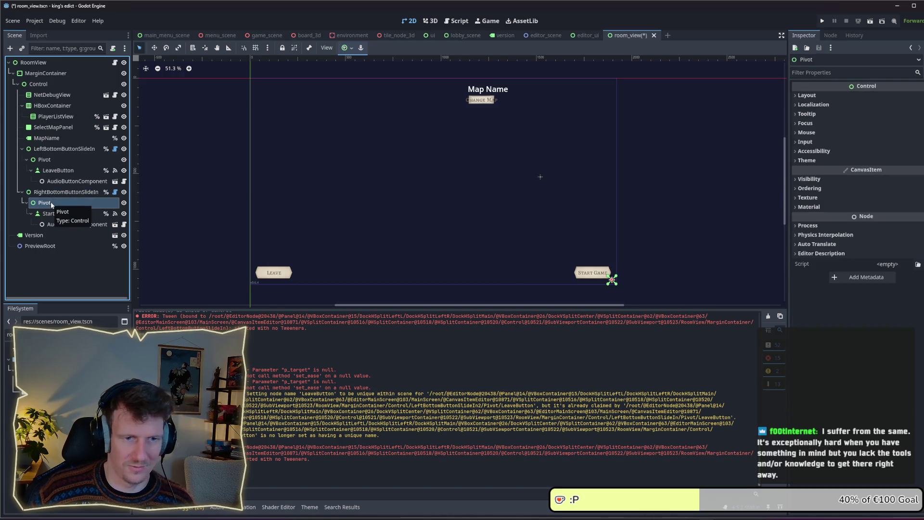
click(54, 213)
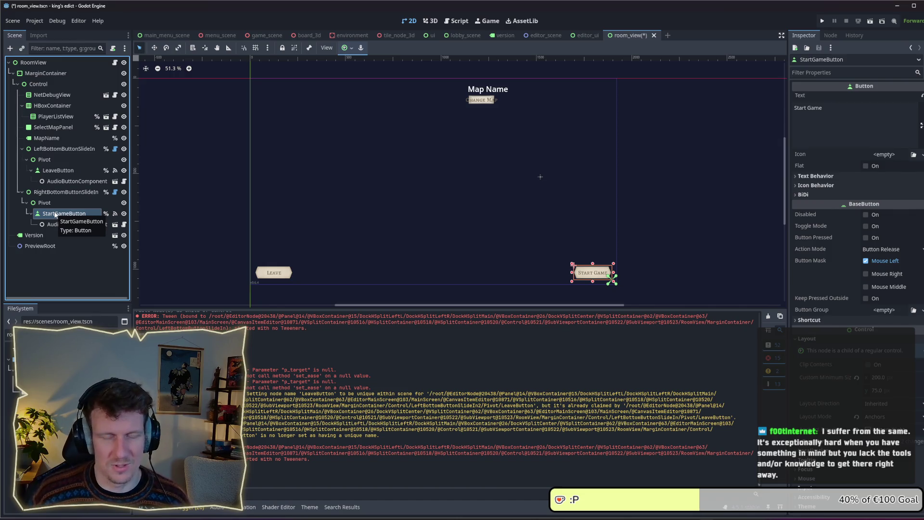
click(66, 224)
click(62, 215)
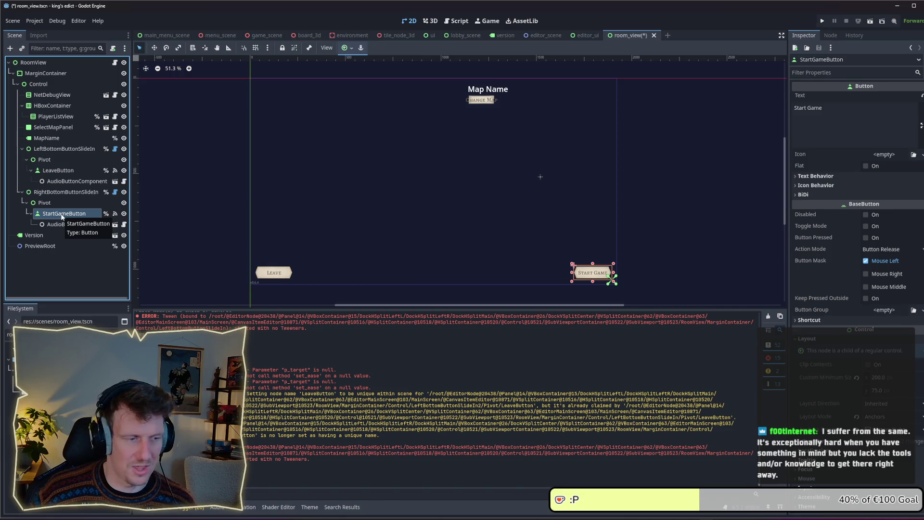
key(ctrl+s)
key(Up)
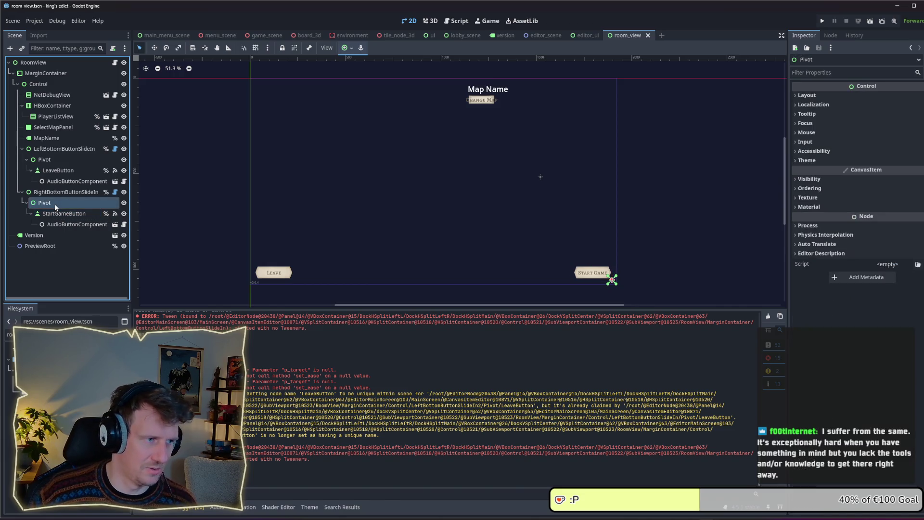
click(60, 215)
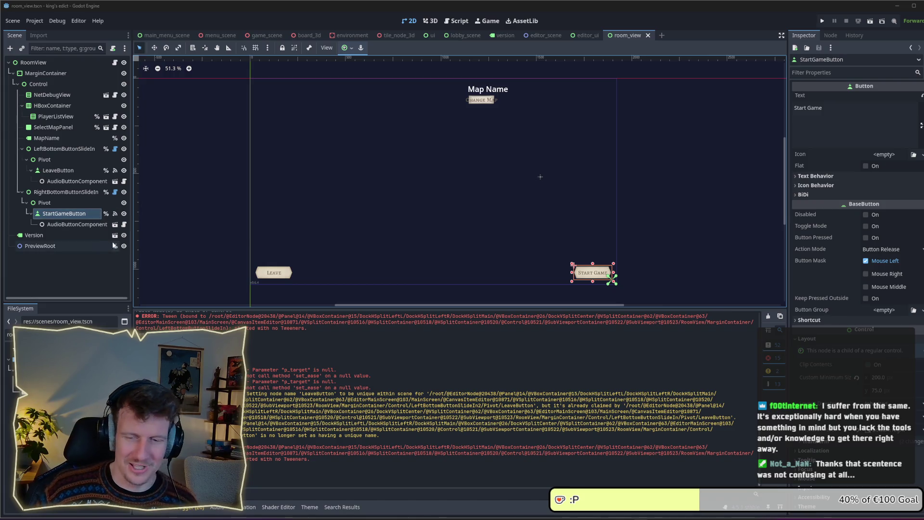
click(64, 203)
click(59, 214)
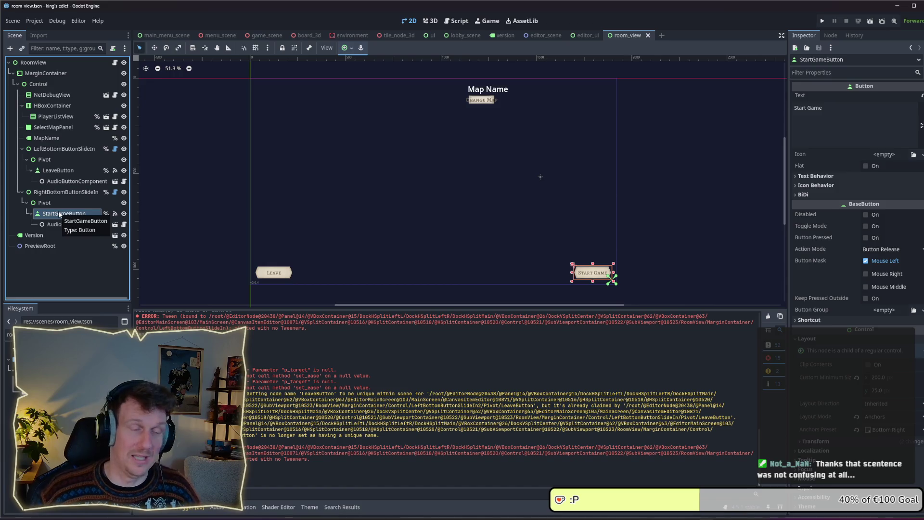
click(60, 203)
click(60, 213)
click(61, 195)
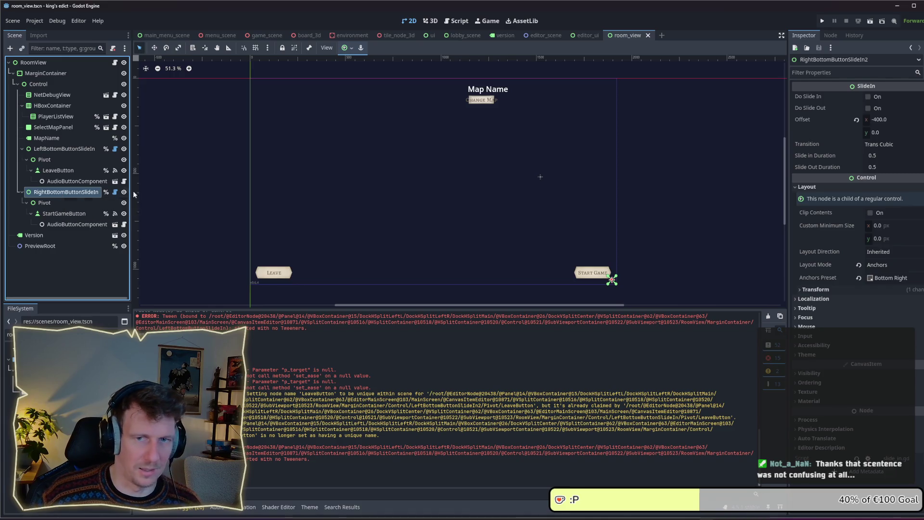
click(63, 148)
click(57, 139)
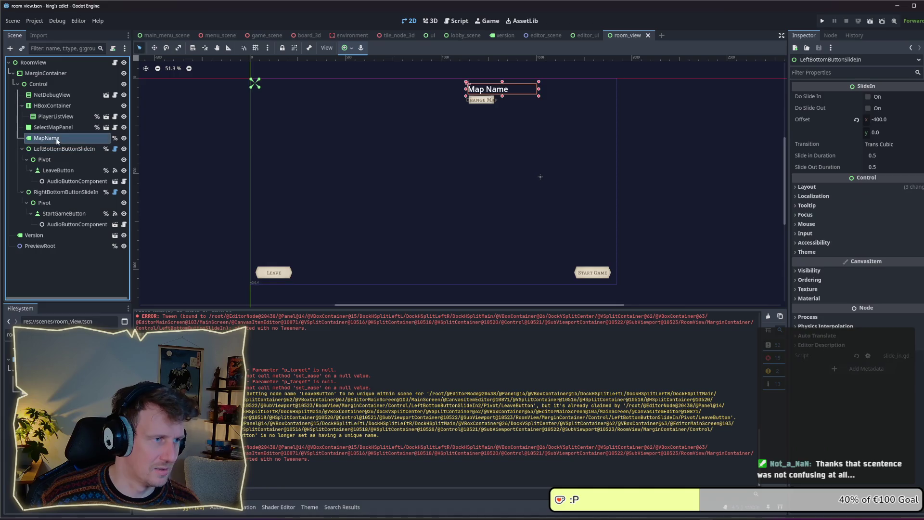
click(53, 127)
click(54, 117)
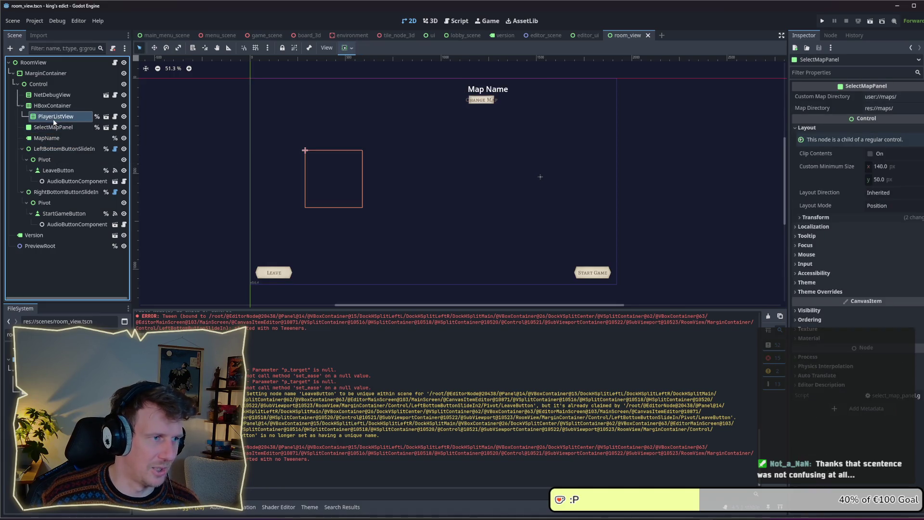
click(52, 106)
click(51, 96)
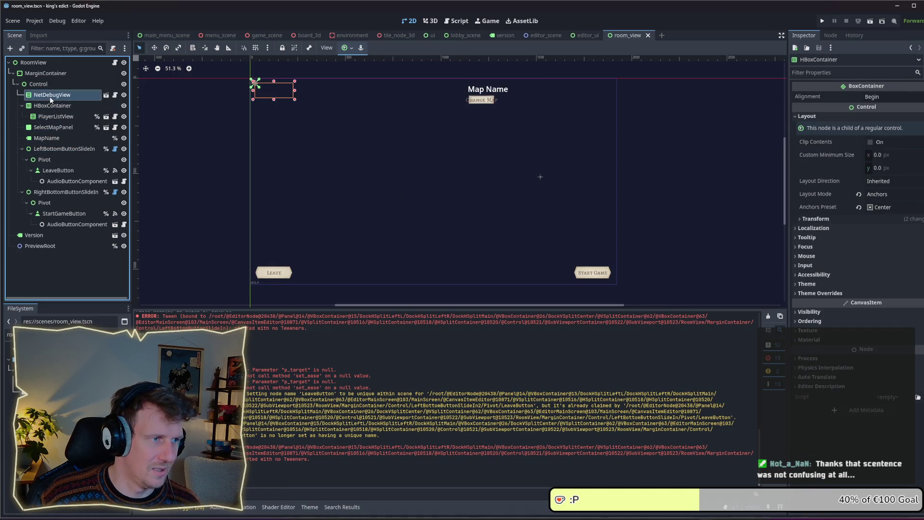
click(51, 106)
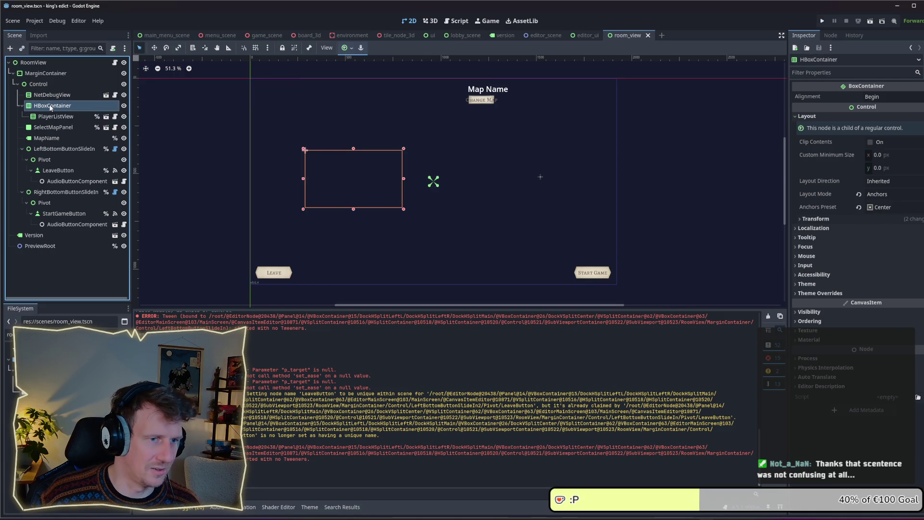
click(48, 95)
click(38, 84)
click(46, 95)
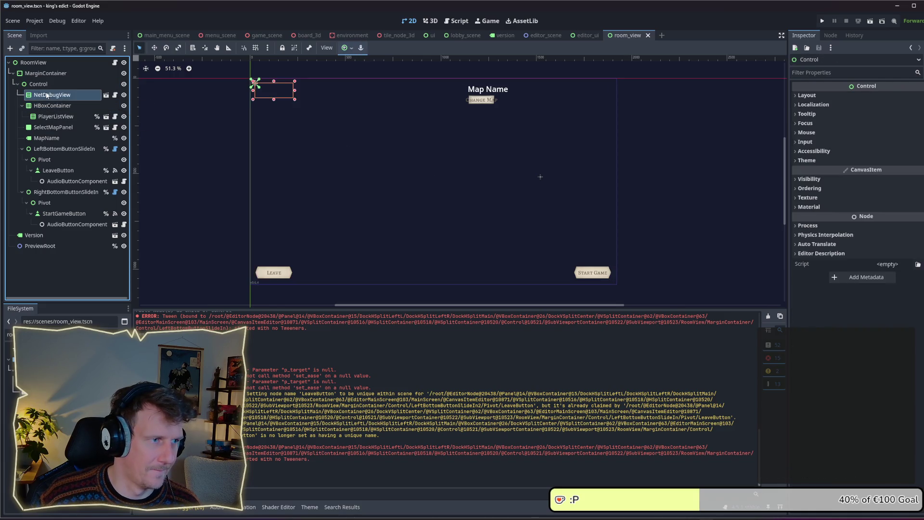
click(48, 105)
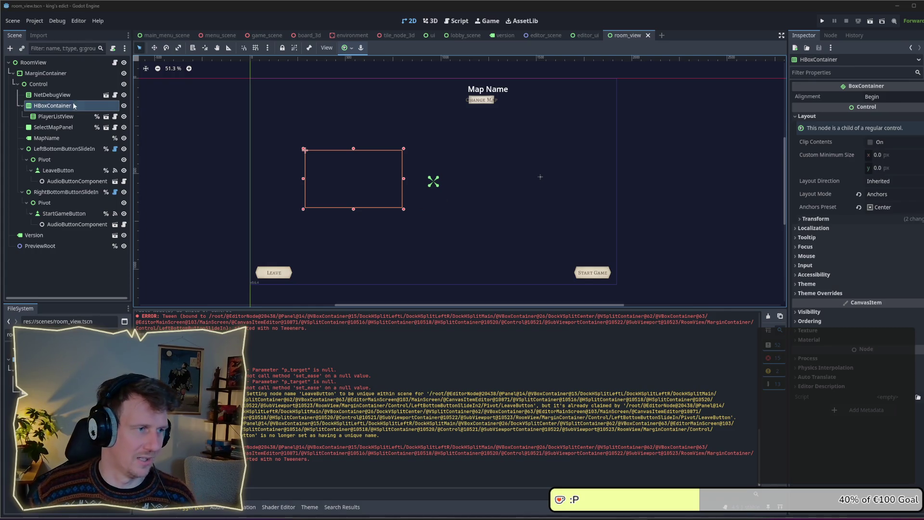
click(49, 115)
click(47, 105)
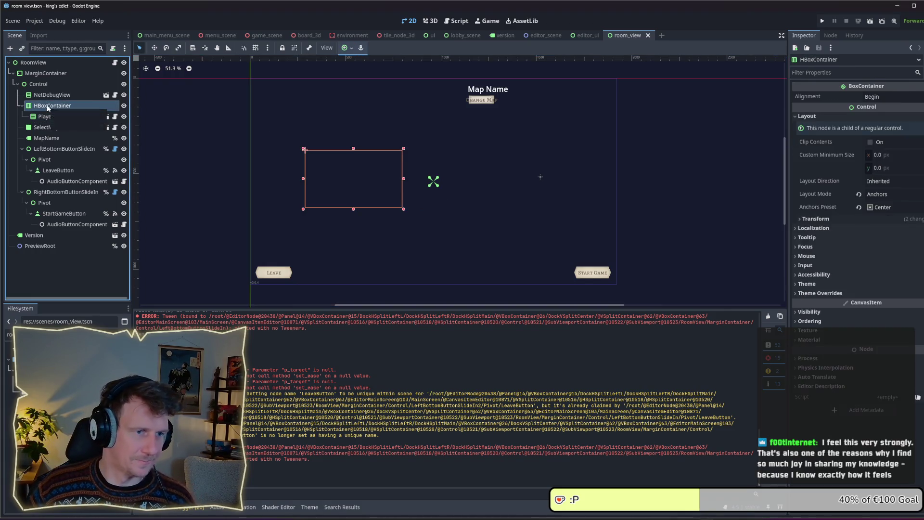
click(54, 147)
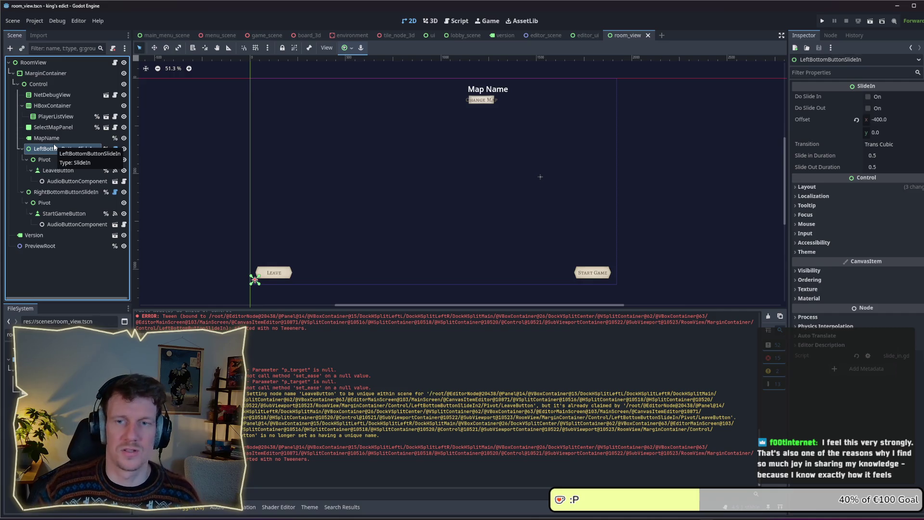
click(48, 137)
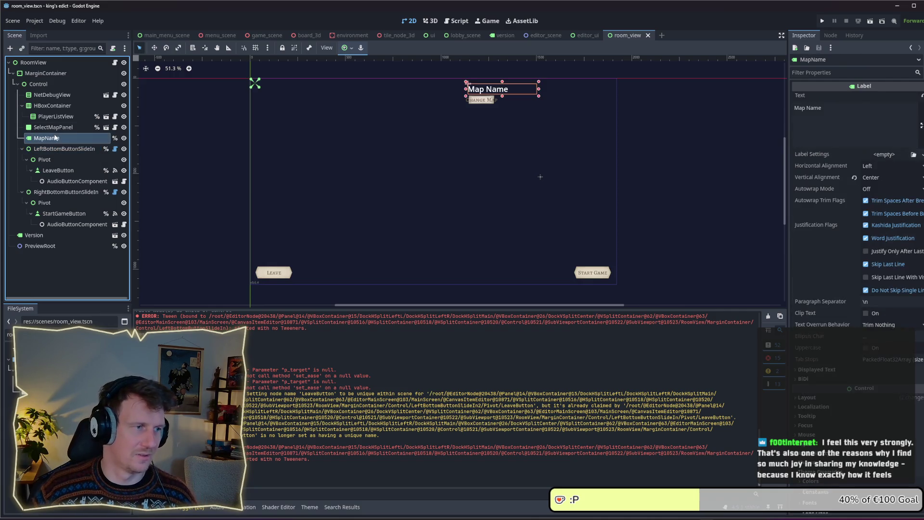
click(50, 108)
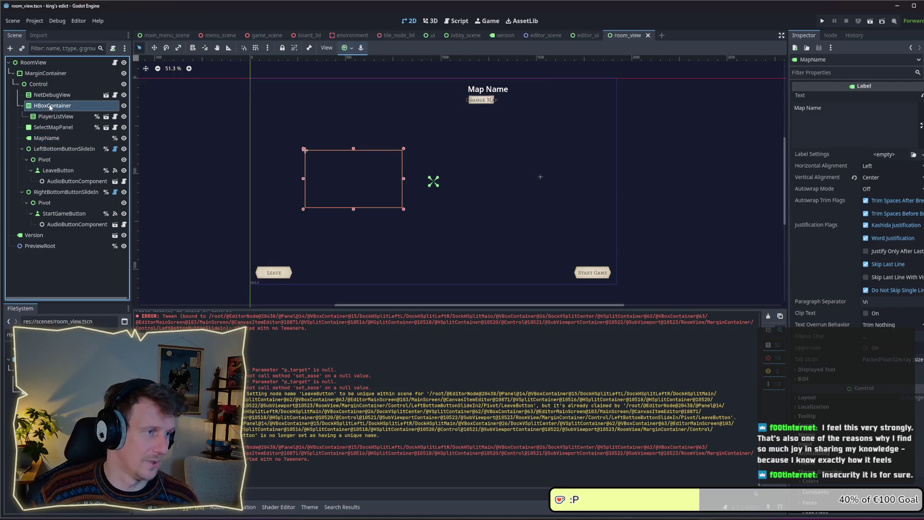
key(Up)
key(Down)
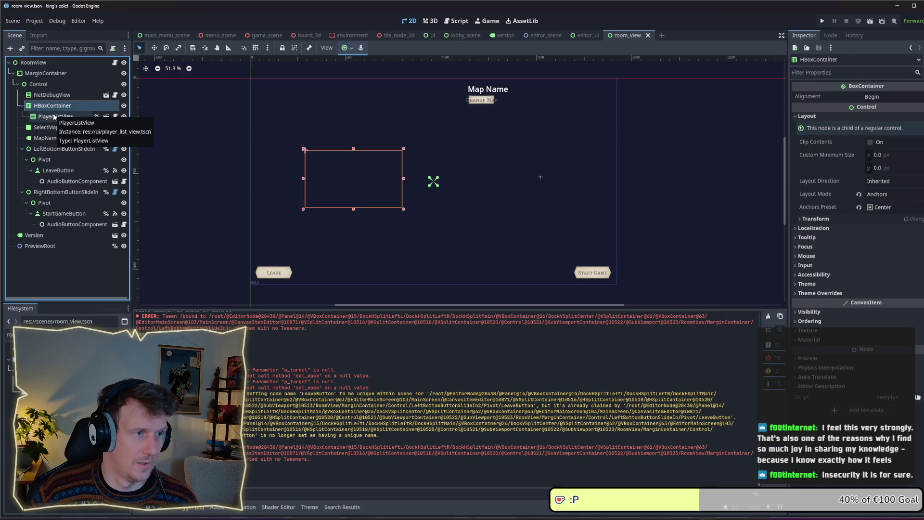
key(Down)
key(Down)
key(Down)
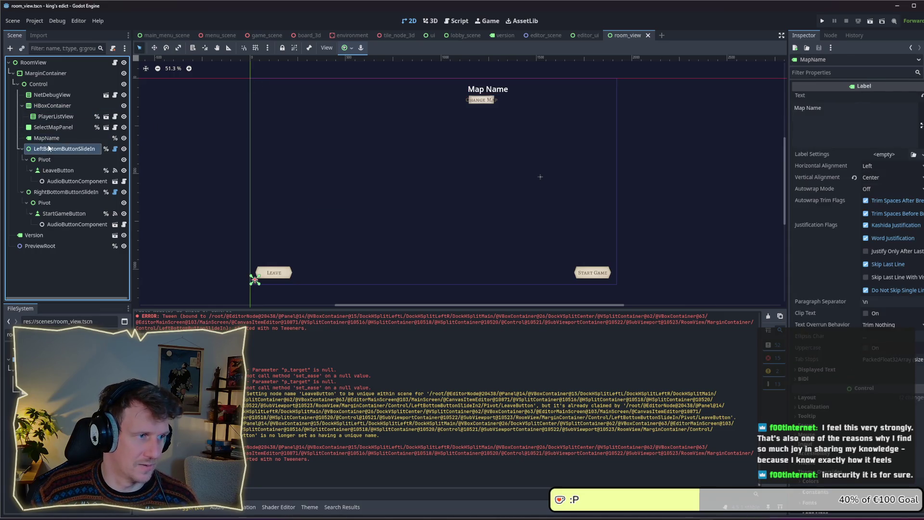
key(Up)
key(Up)
key(Up)
click(48, 96)
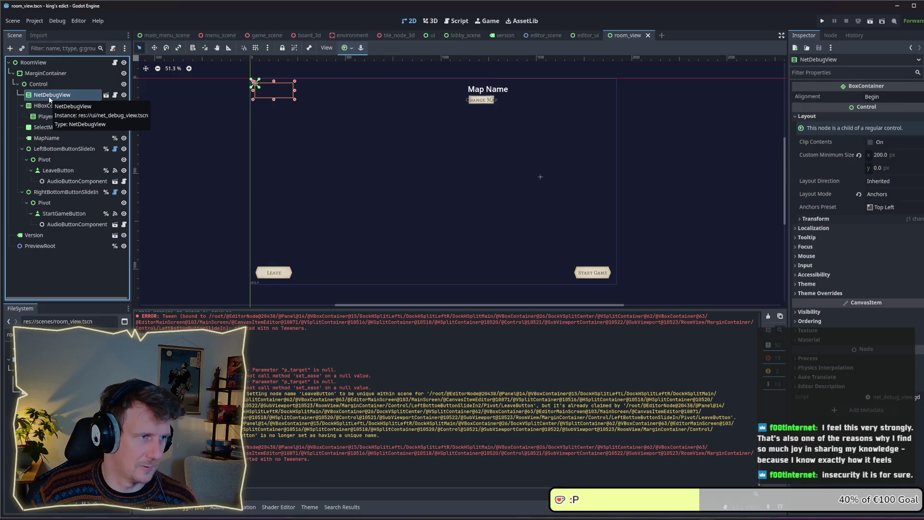
click(466, 36)
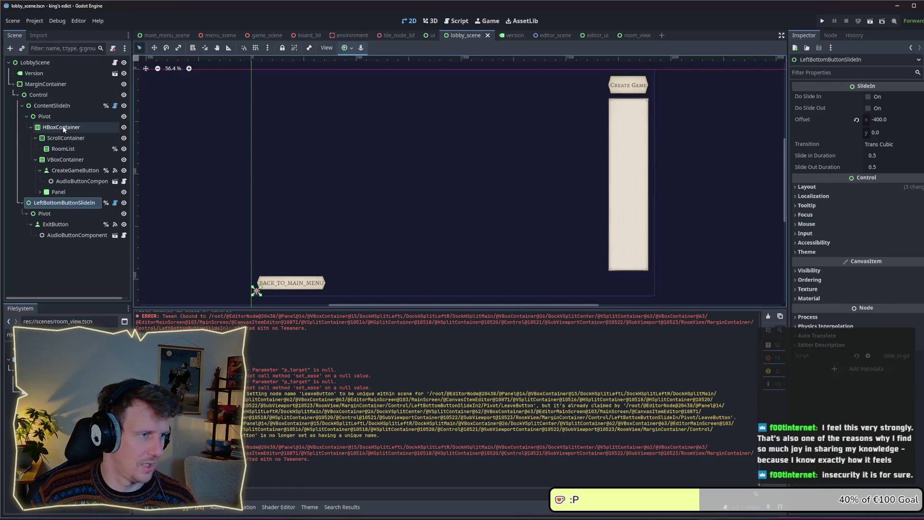
click(59, 107)
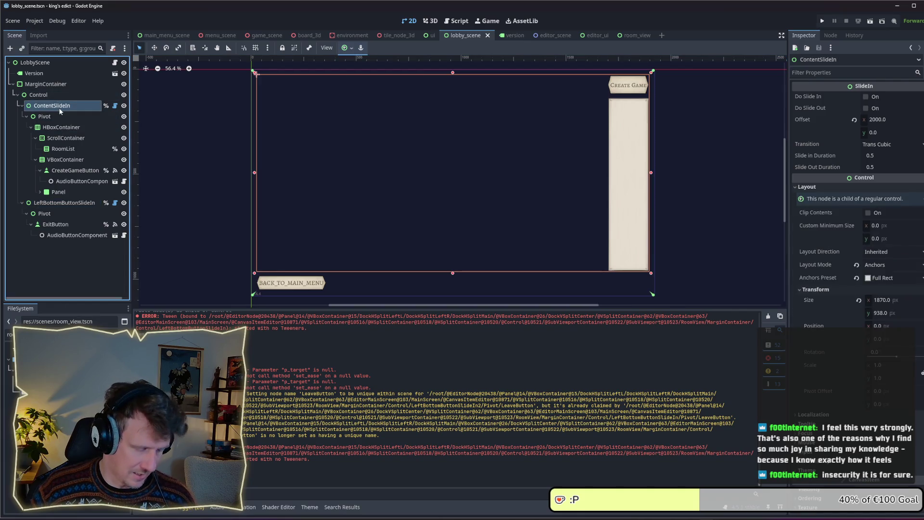
click(632, 35)
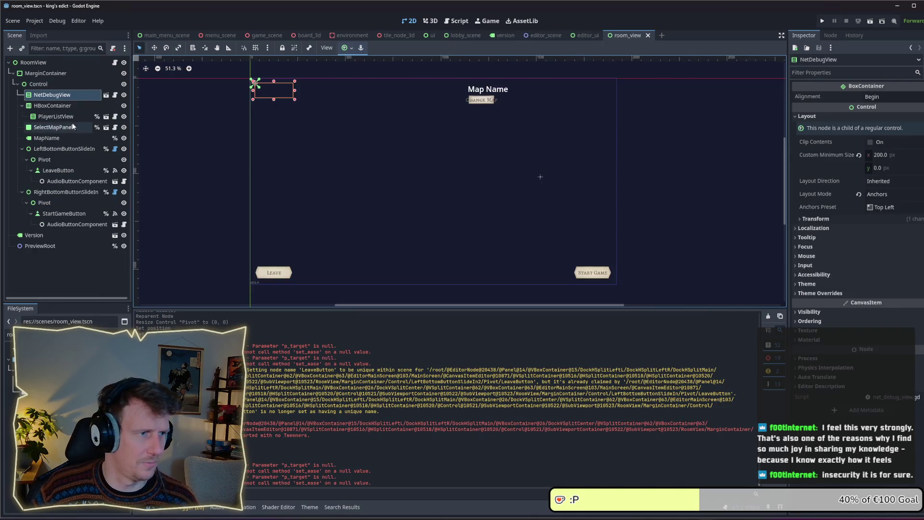
Paste ContentSlideIn under Control, delete its copied HBoxContainer, and move it to the top
click(49, 85)
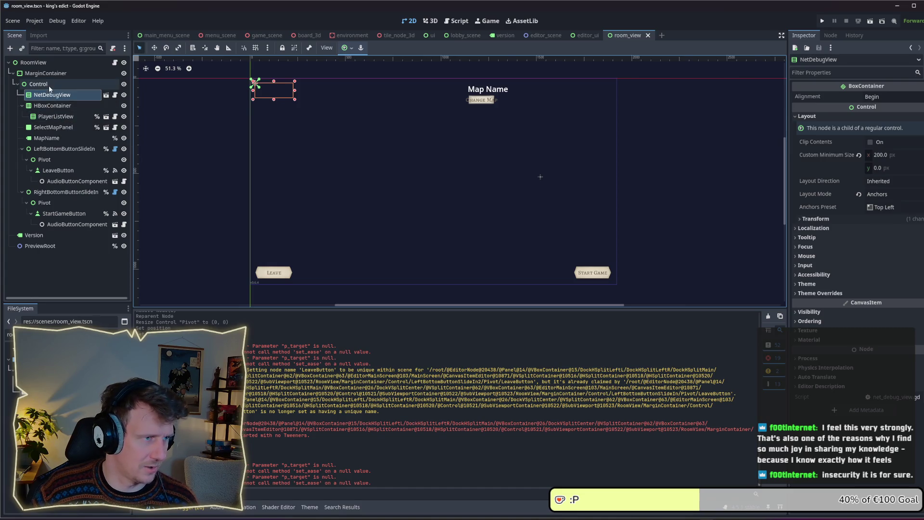
key(ctrl+v)
scroll(50, 231, down, 1)
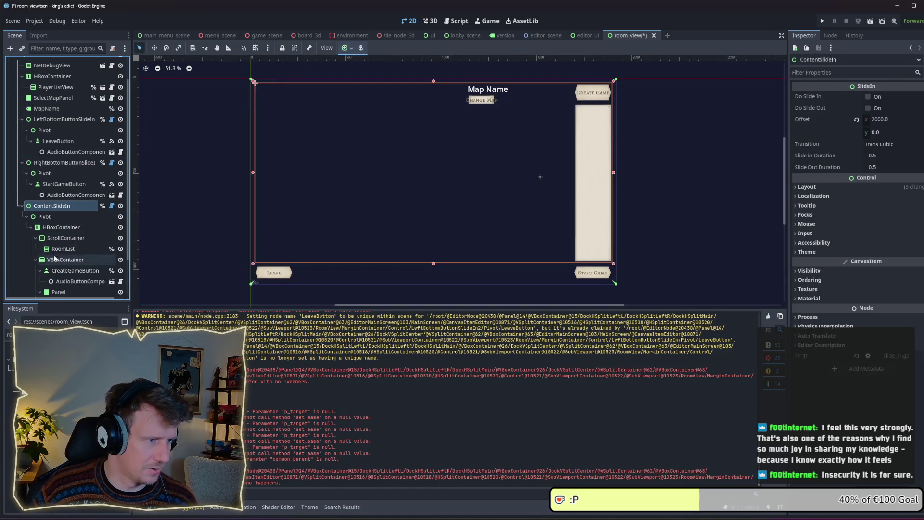
click(48, 227)
key(Delete)
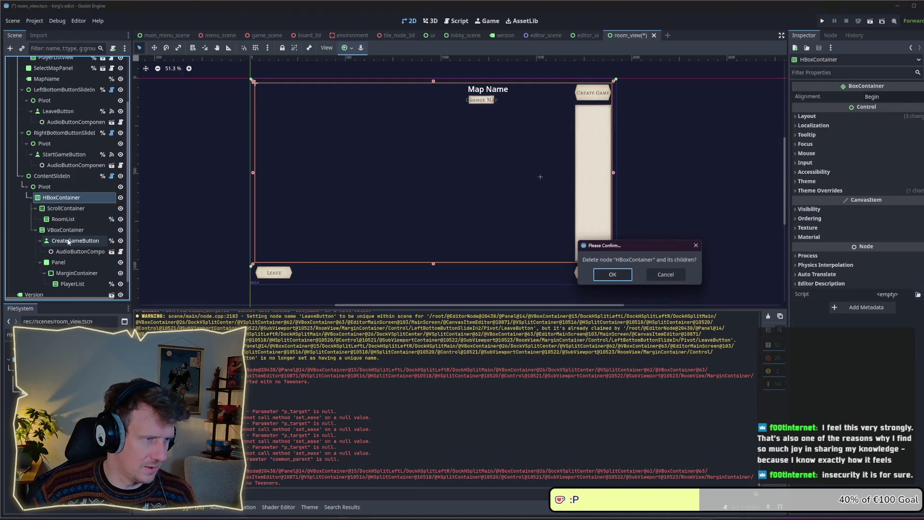
key(Return)
drag(47, 235, 48, 95)
Nest NetDebugView, HBoxContainer, SelectMapPanel and MapName under ContentSlideIn's Pivot and save
click(48, 116)
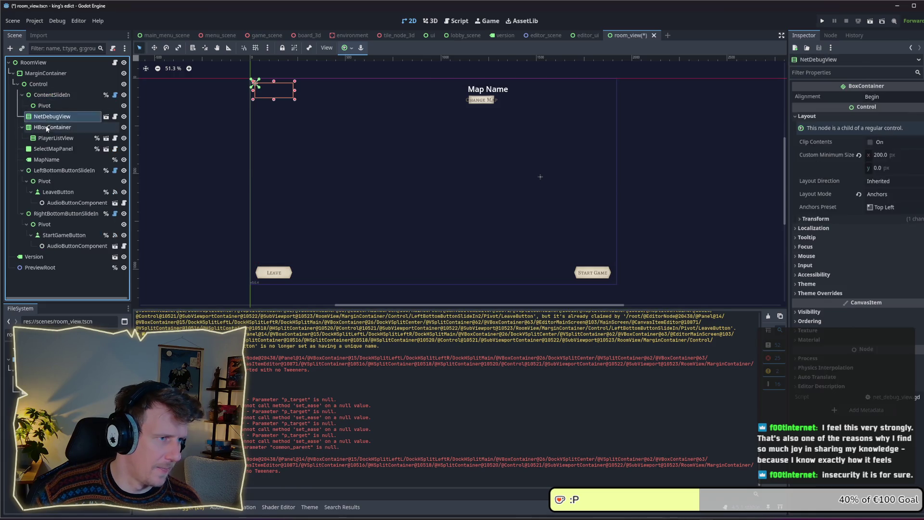
shift+click(48, 127)
shift+click(48, 159)
drag(48, 159, 52, 110)
drag(51, 108, 51, 108)
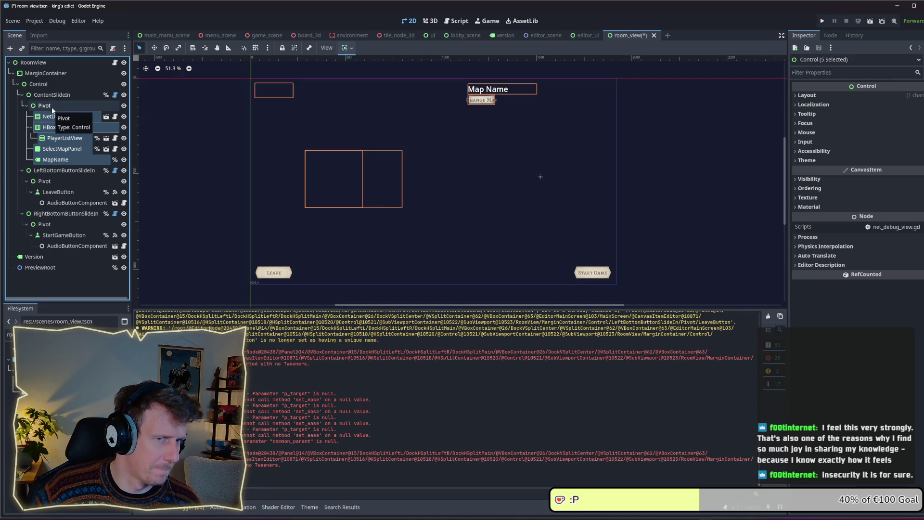
click(51, 106)
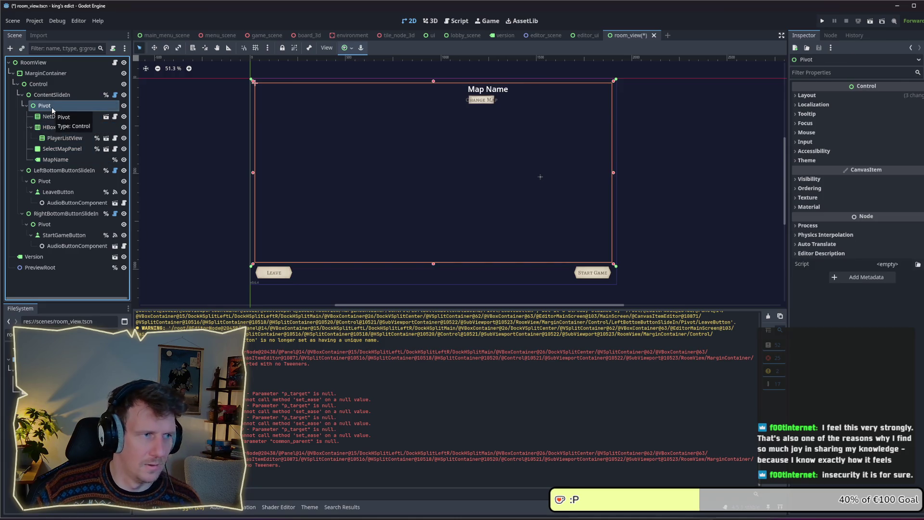
click(52, 95)
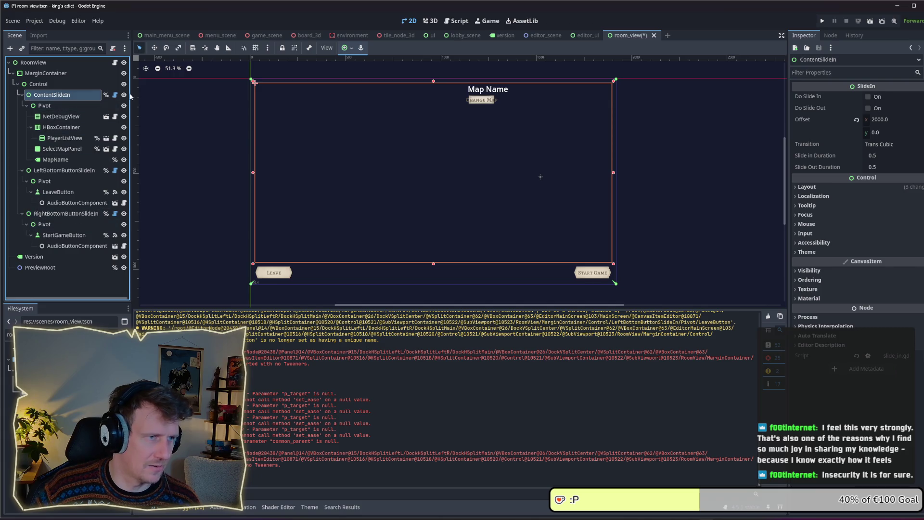
key(ctrl+s)
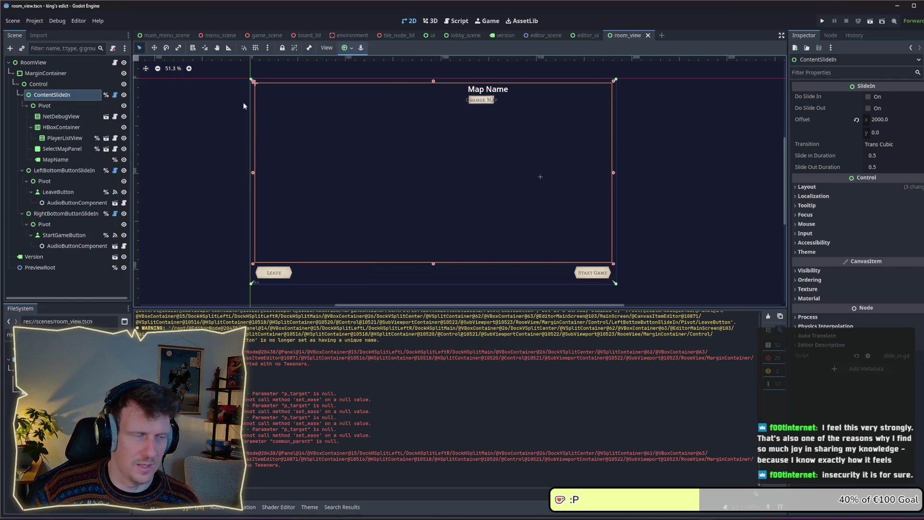
click(465, 35)
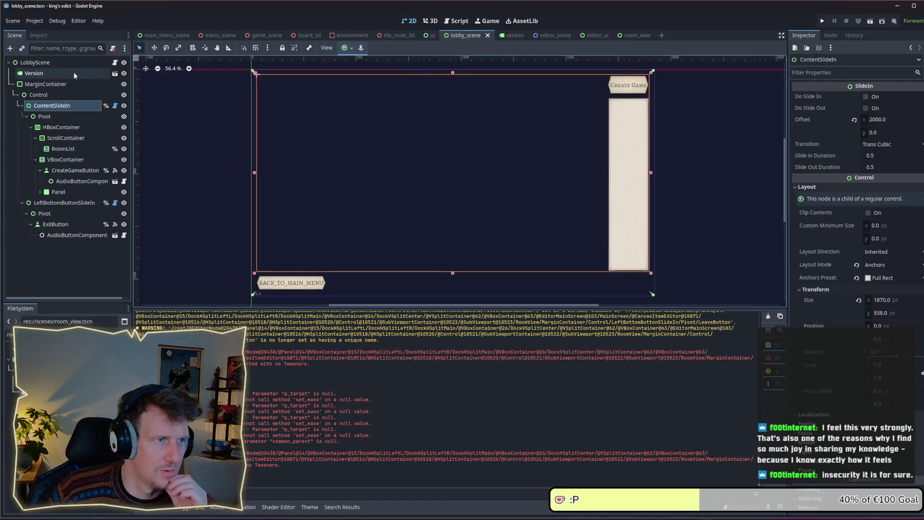
Copy the lobby_scene.gd close() body into room_view.gd's close() function
click(114, 62)
mouse_move(371, 224)
mouse_down()
mouse_move(310, 224)
mouse_move(294, 171)
mouse_up()
click(636, 35)
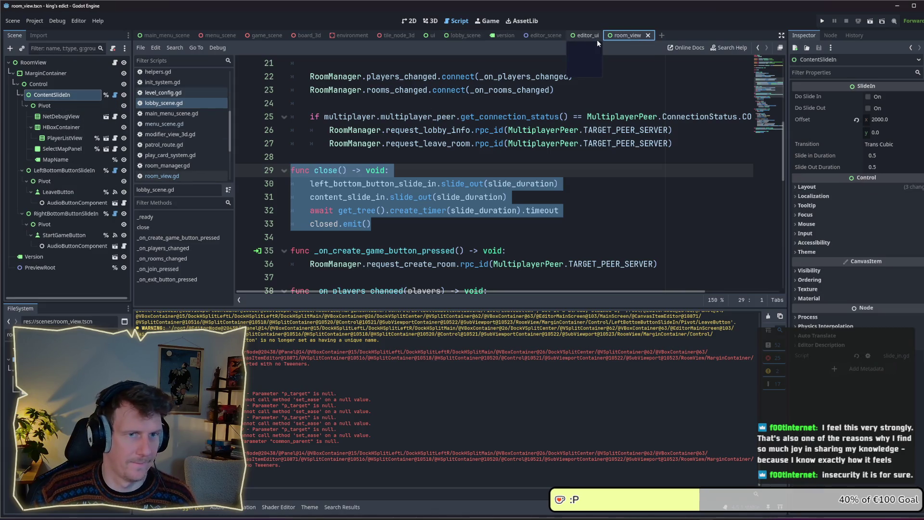
click(114, 62)
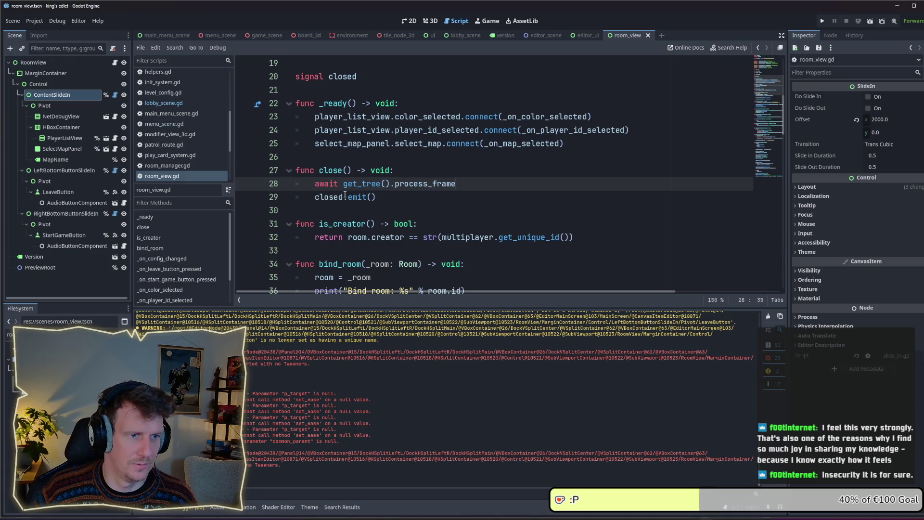
drag(378, 197, 294, 171)
text(func close() -> void: 	left_bottom_button_slide_in.slide_out(slide_duration) 	content_slide_in.slide_out(slide_duration) 	await get_tree().create_timer(slide_duration).timeout 	closed.emit())
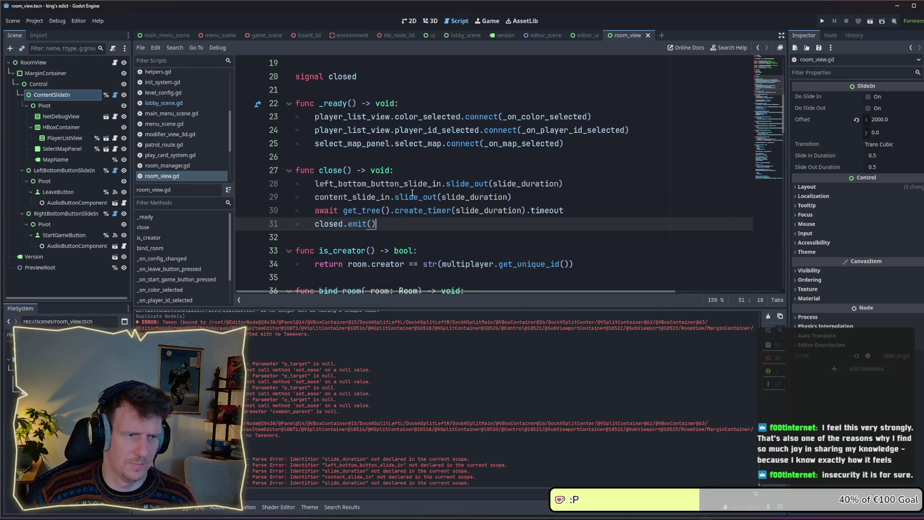
Duplicate the left slide-out line as a right_bottom_button_slide_in slide-out
click(563, 184)
key(ctrl+shift+d)
drag(337, 197, 317, 199)
text(right_bottom_button_slide_in.slide_out(slide_duration)
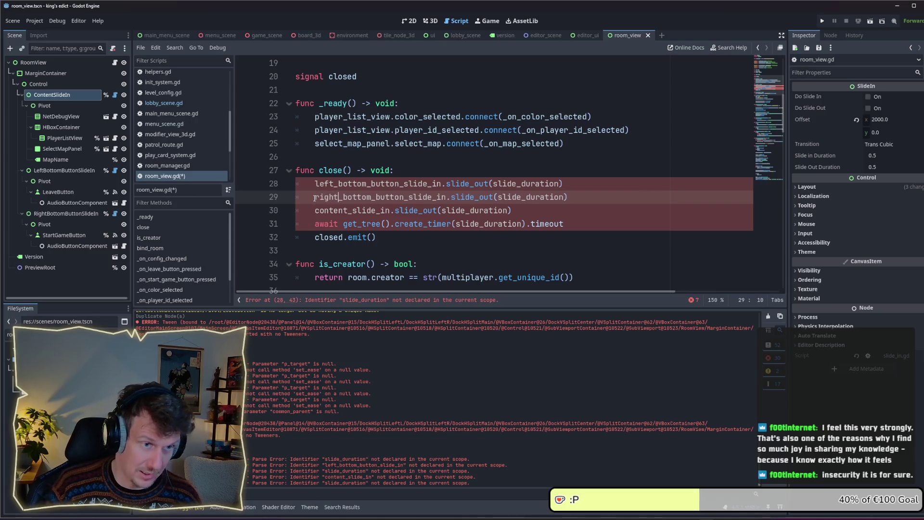
click(526, 211)
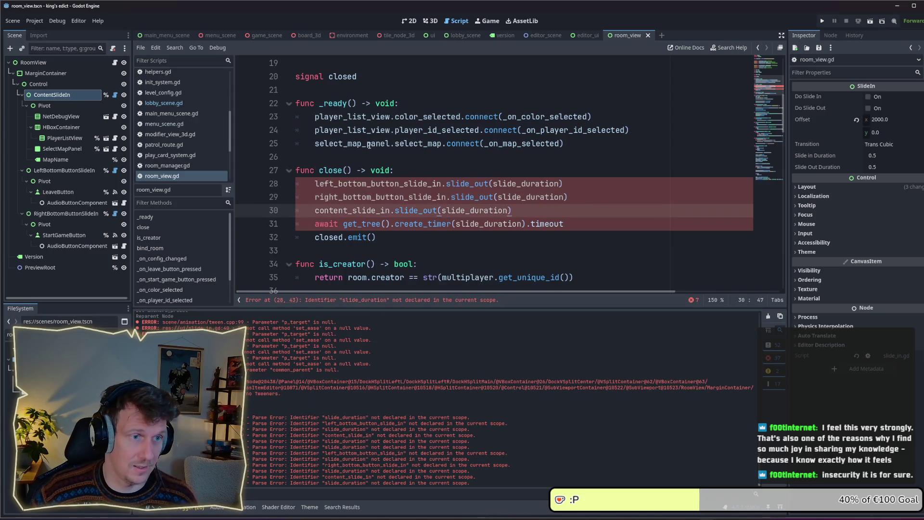
scroll(352, 132, up, 1)
click(364, 122)
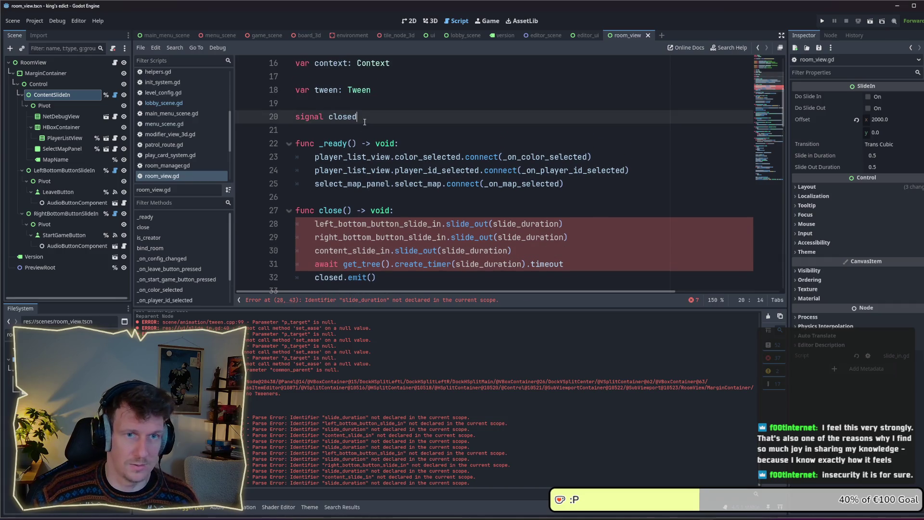
scroll(365, 122, up, 1)
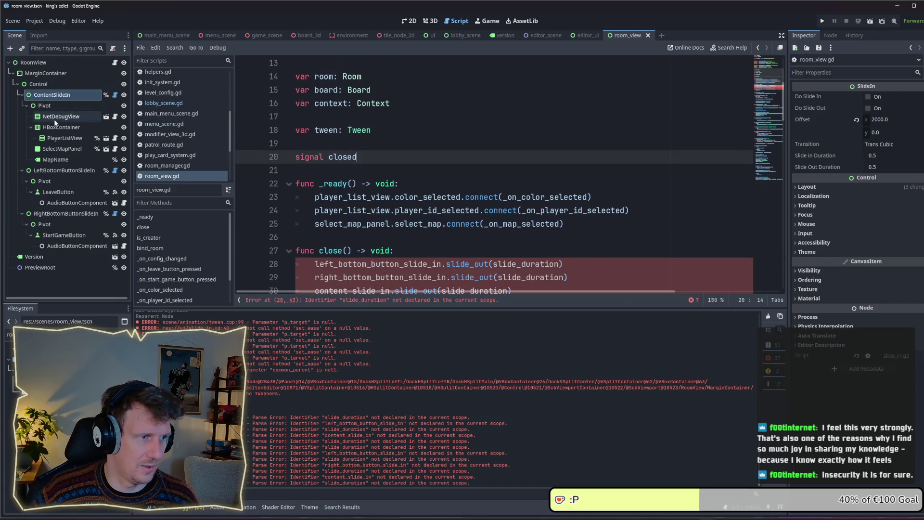
click(52, 97)
scroll(305, 151, up, 3)
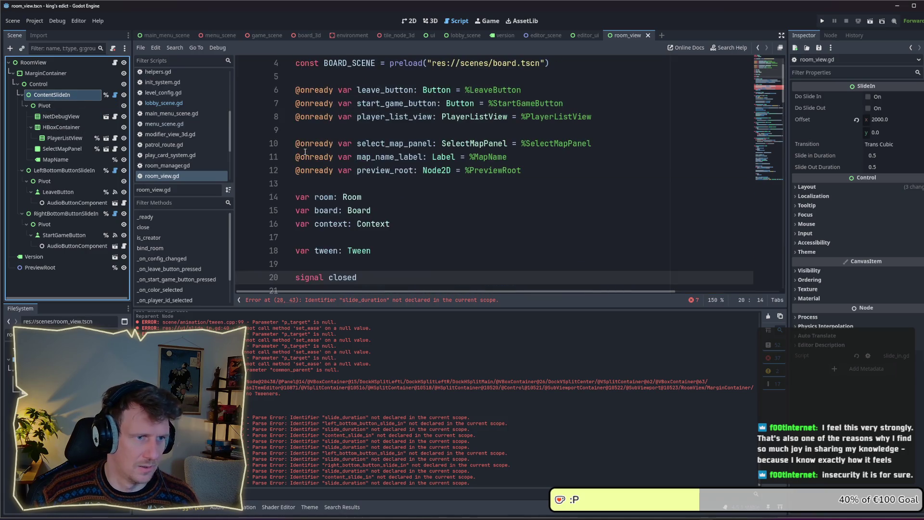
scroll(375, 150, up, 1)
click(346, 165)
key(Return)
key(Return)
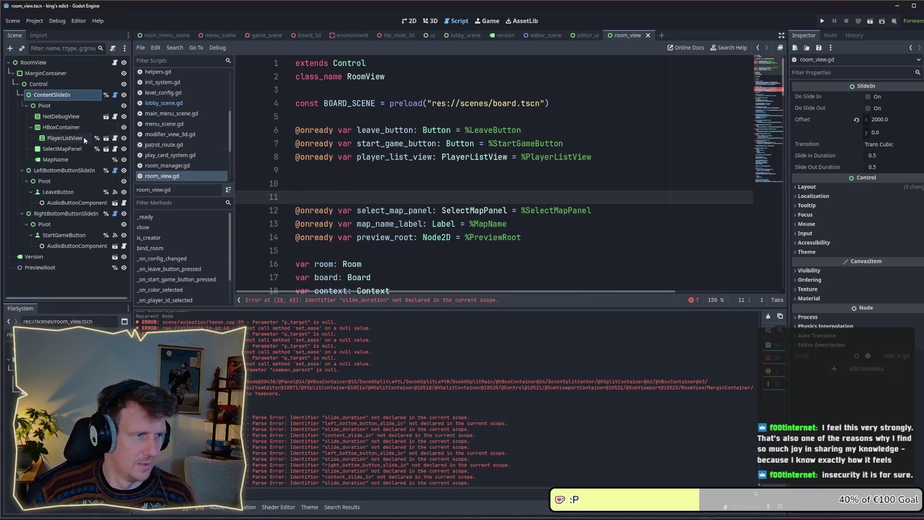
drag(52, 94, 315, 187)
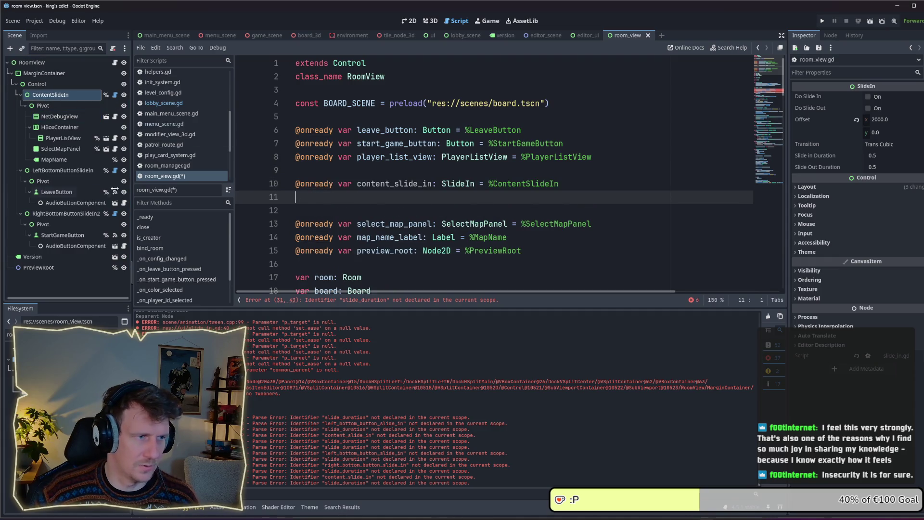
drag(56, 171, 310, 207)
drag(66, 213, 327, 211)
key(ctrl+s)
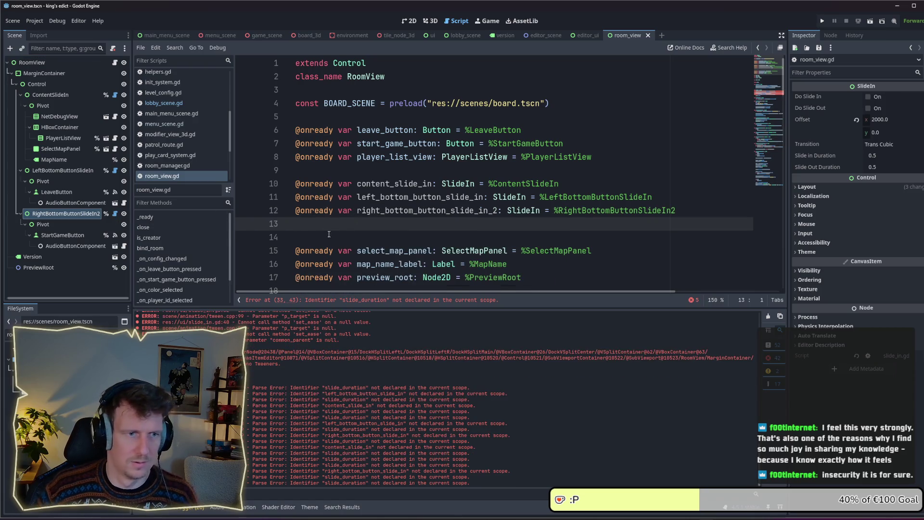
key(BackSpace)
key(ctrl+s)
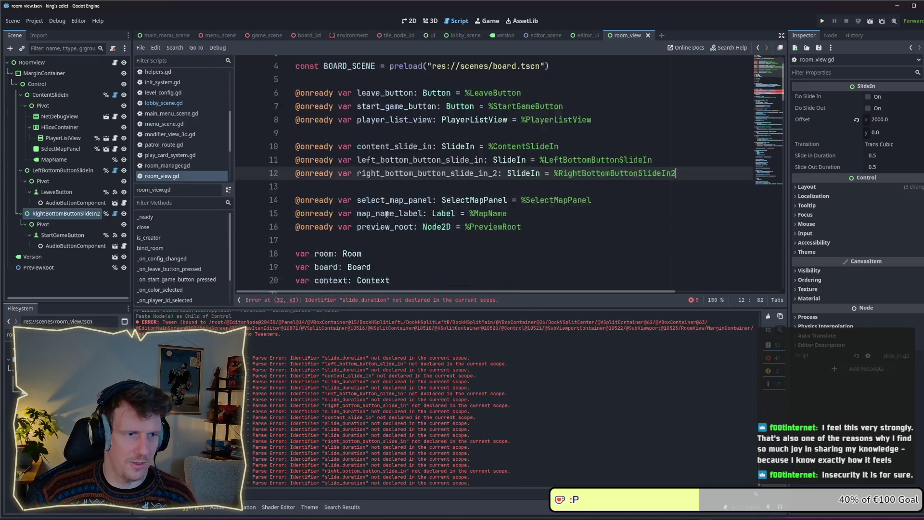
scroll(385, 212, down, 7)
scroll(408, 202, up, 4)
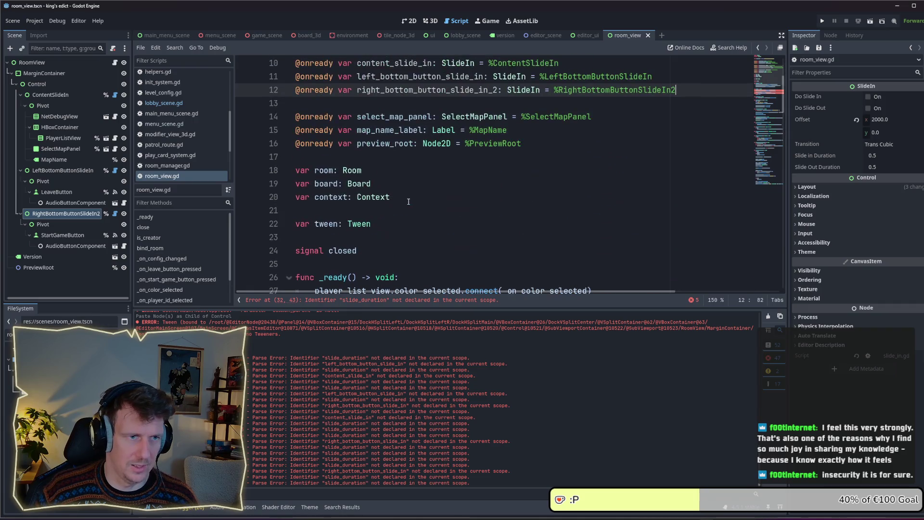
Declare 'var slide_duration: float = 0.5' below preview_root and save the script
click(376, 157)
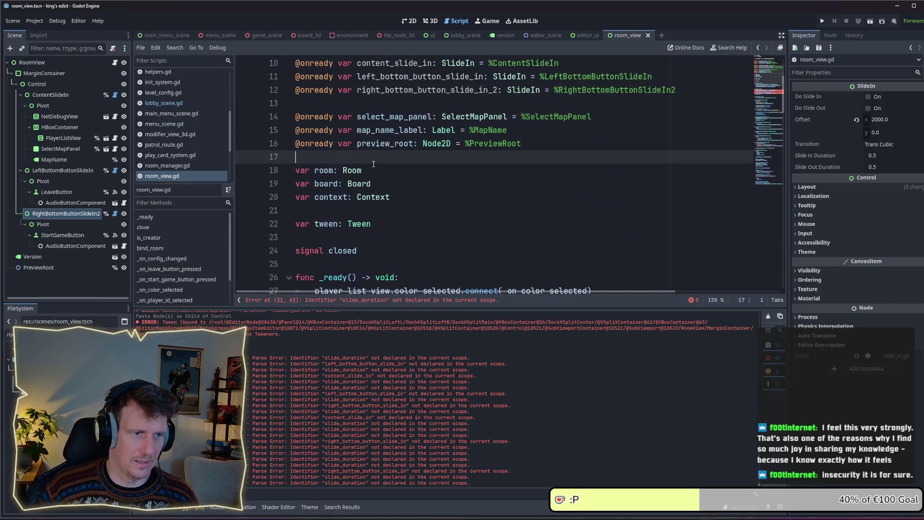
key(Return)
key(Return)
click(373, 164)
text(var slide_duration)
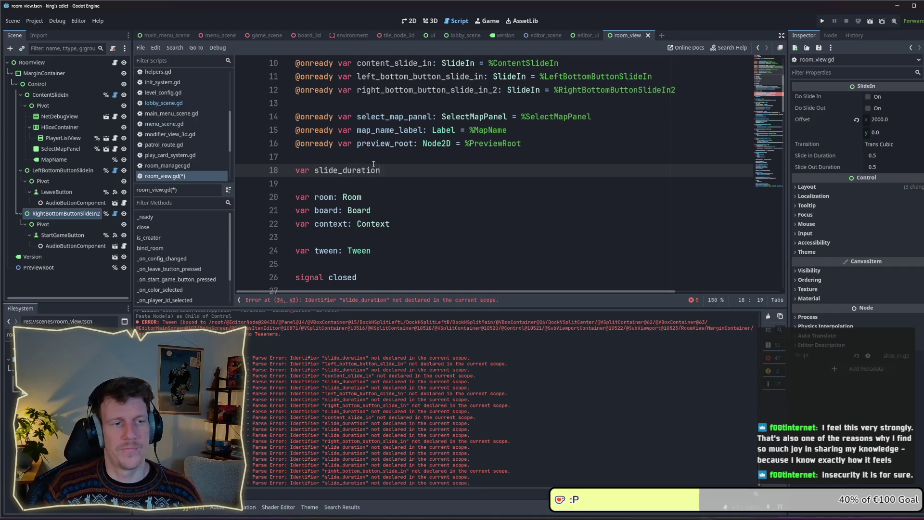
text(: fl)
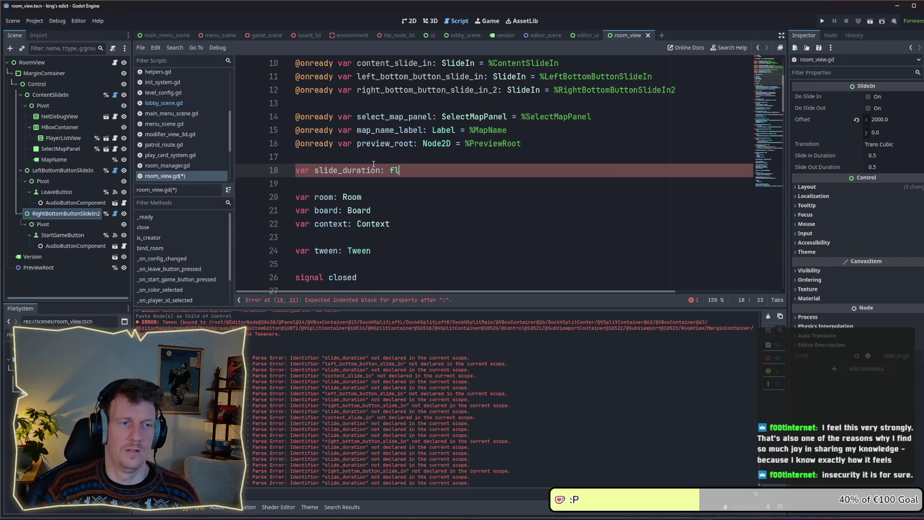
text(oat = 0.)
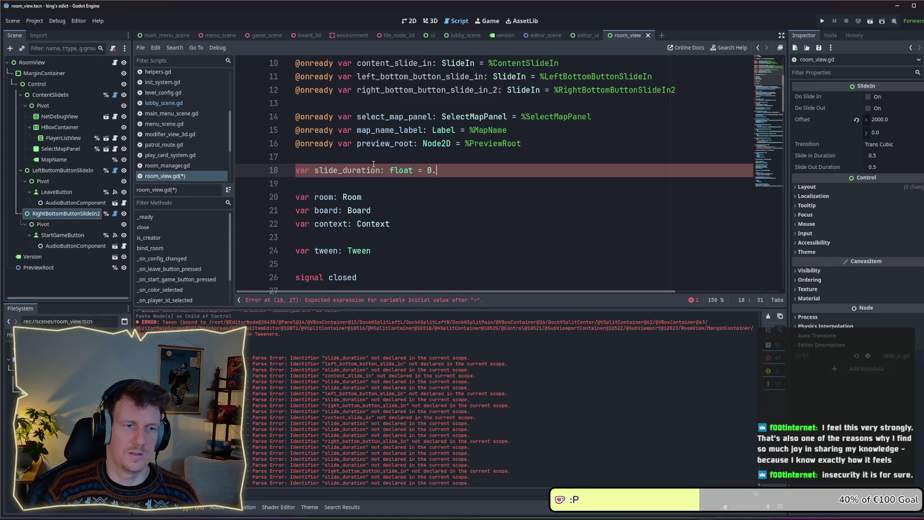
key(ctrl+s)
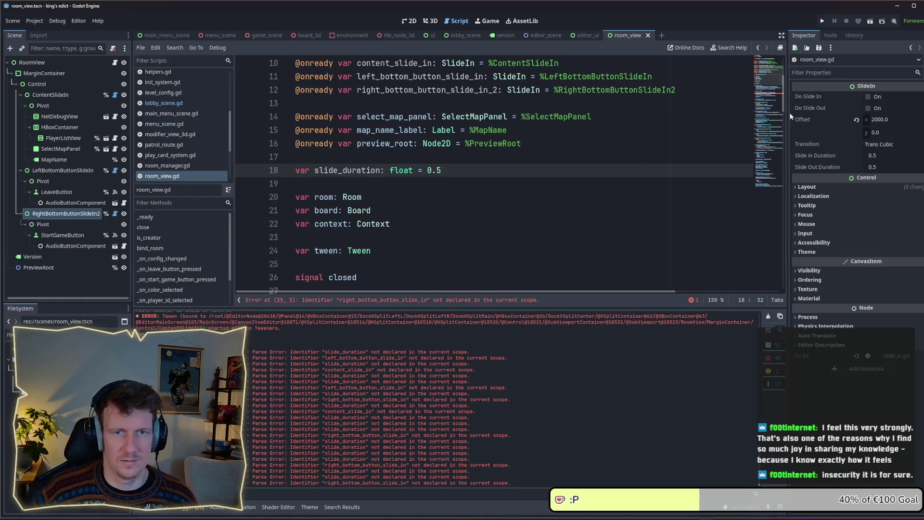
scroll(568, 173, down, 6)
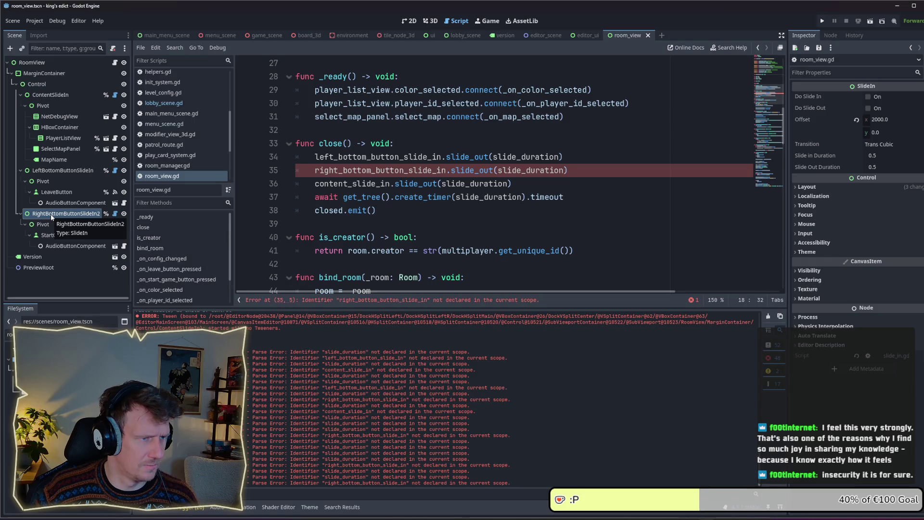
click(94, 216)
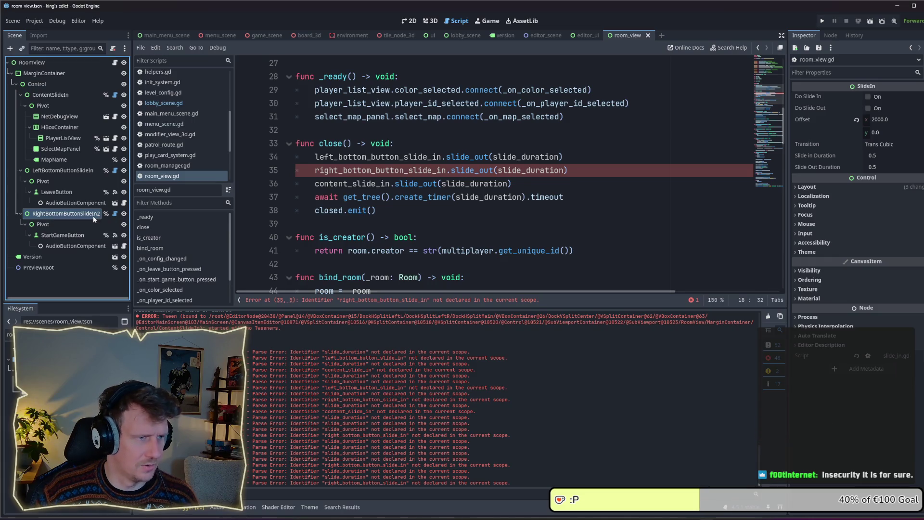
Rename RightBottomButtonSlideIn2 to RightBottomButtonSlideIn in the scene and its script variable, then run the game
key(BackSpace)
key(Return)
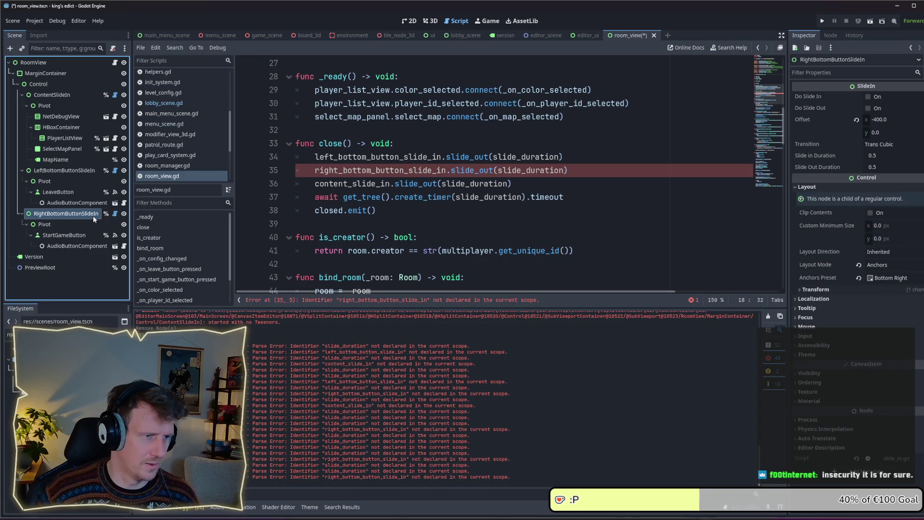
click(775, 68)
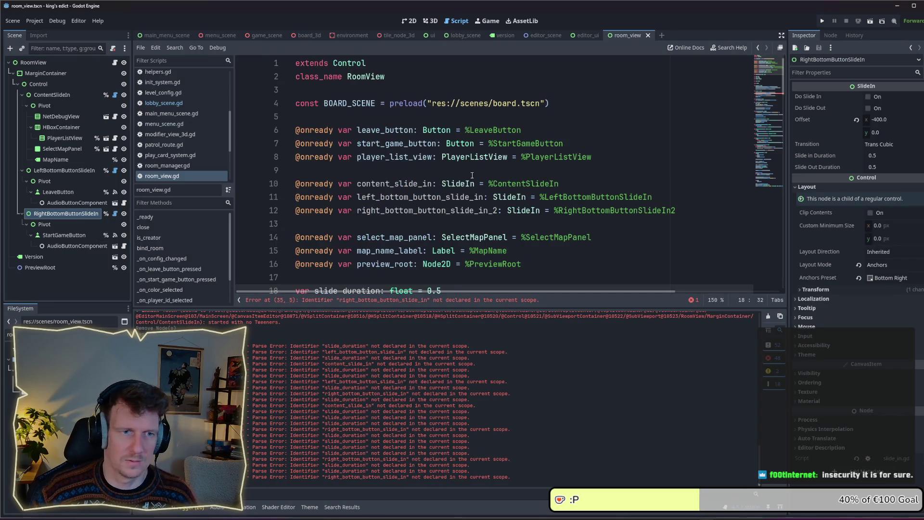
click(498, 212)
key(BackSpace)
key(BackSpace)
click(674, 212)
click(588, 219)
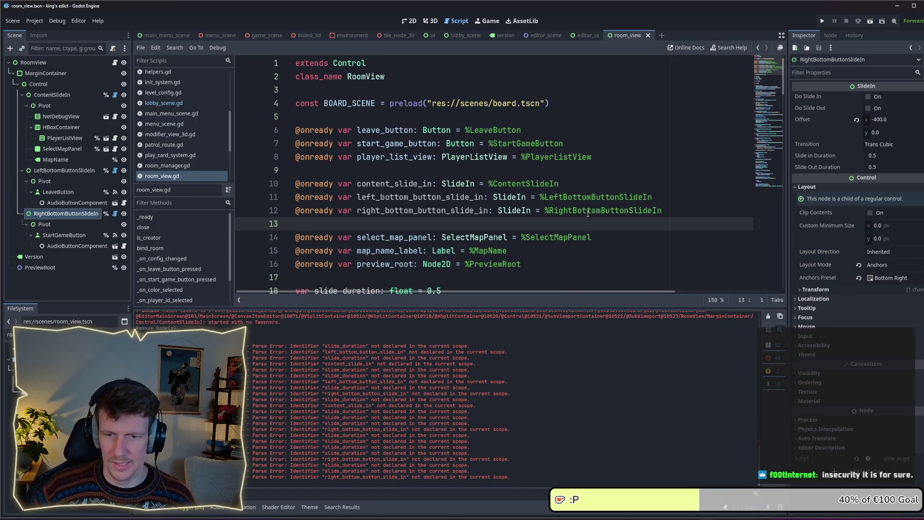
click(823, 21)
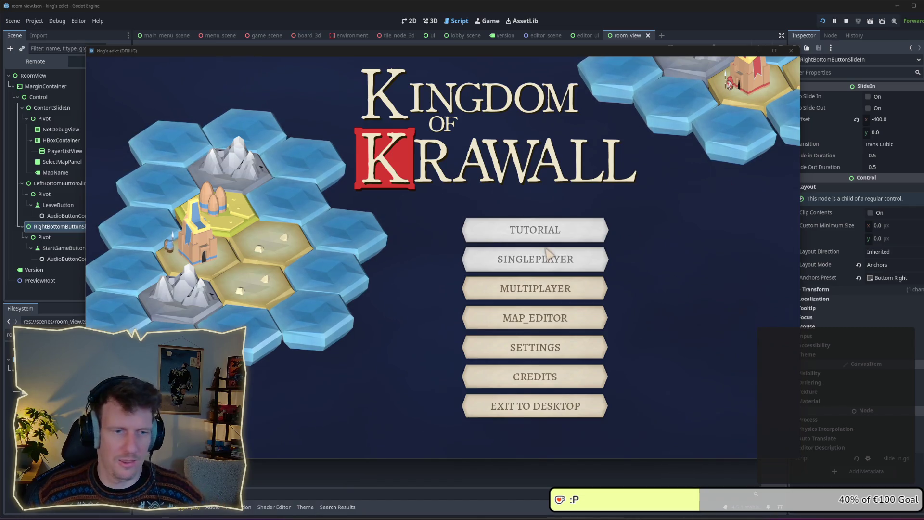
In the game, open Multiplayer and repeatedly create and leave a room to watch the slide-ins, then close it
click(616, 277)
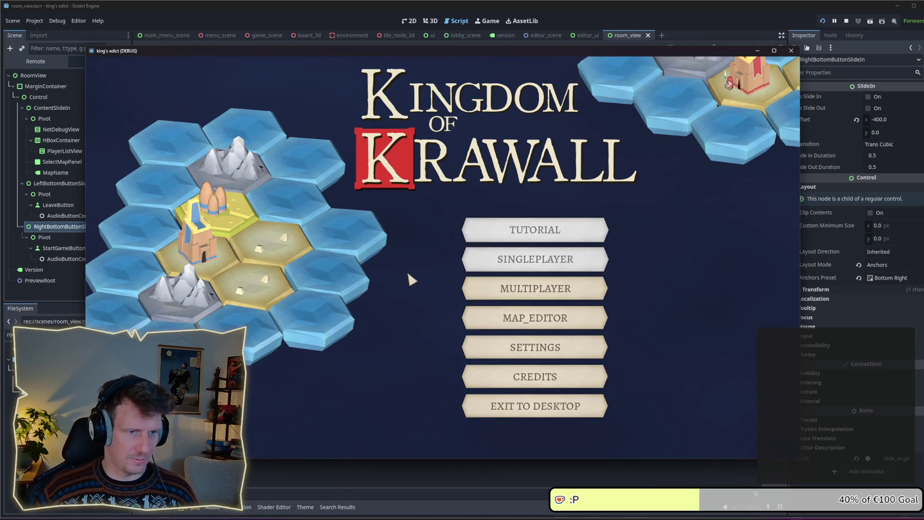
click(514, 292)
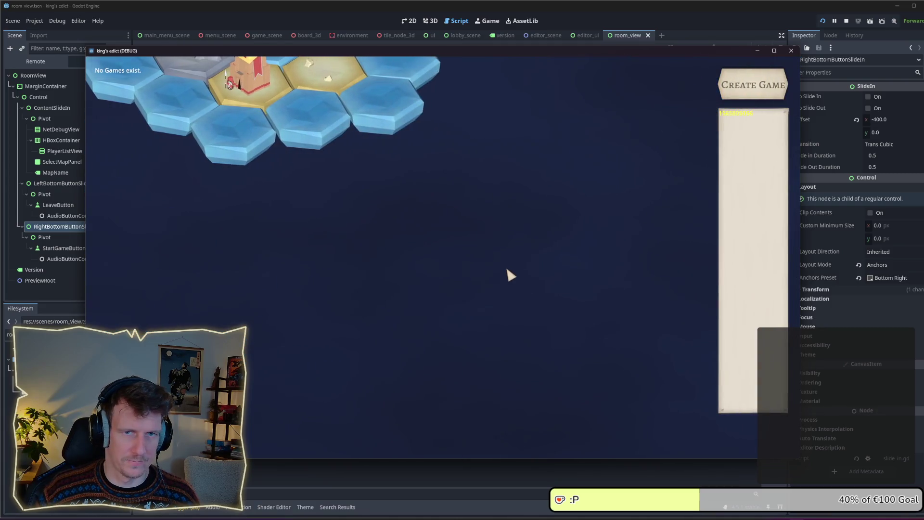
click(727, 96)
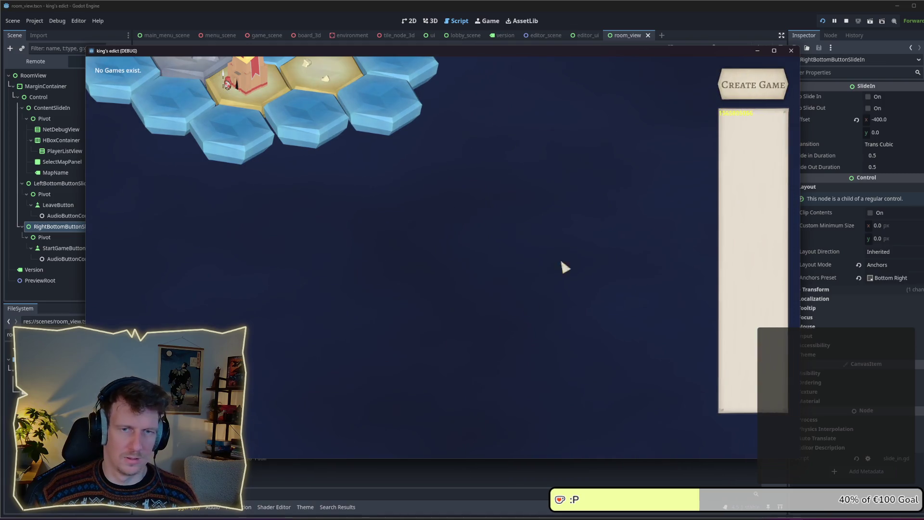
click(744, 89)
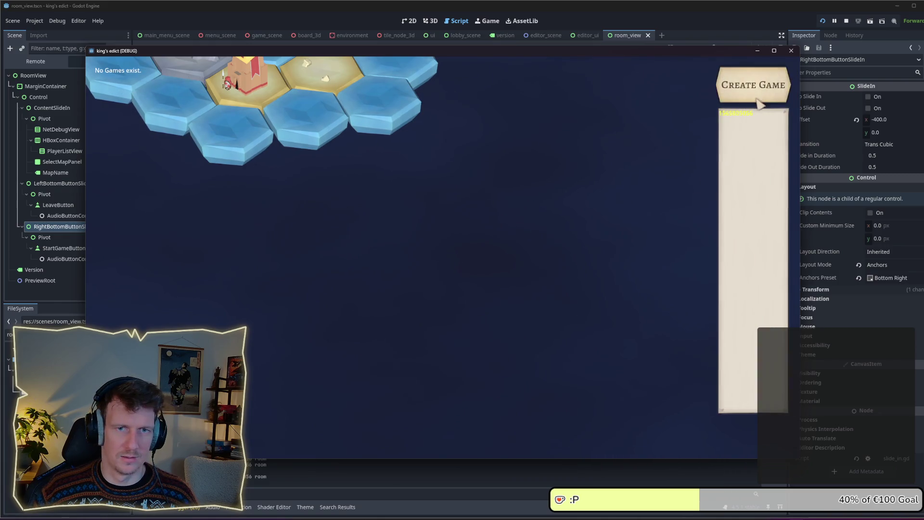
click(756, 91)
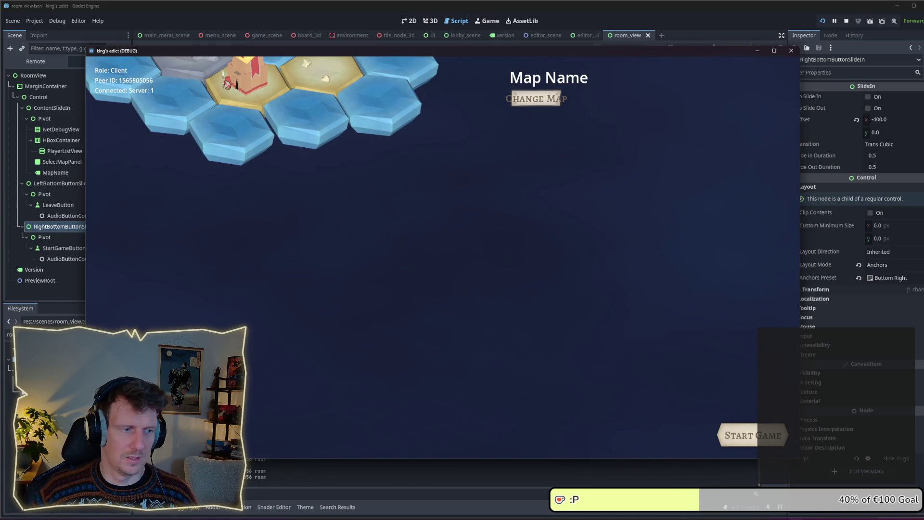
click(767, 91)
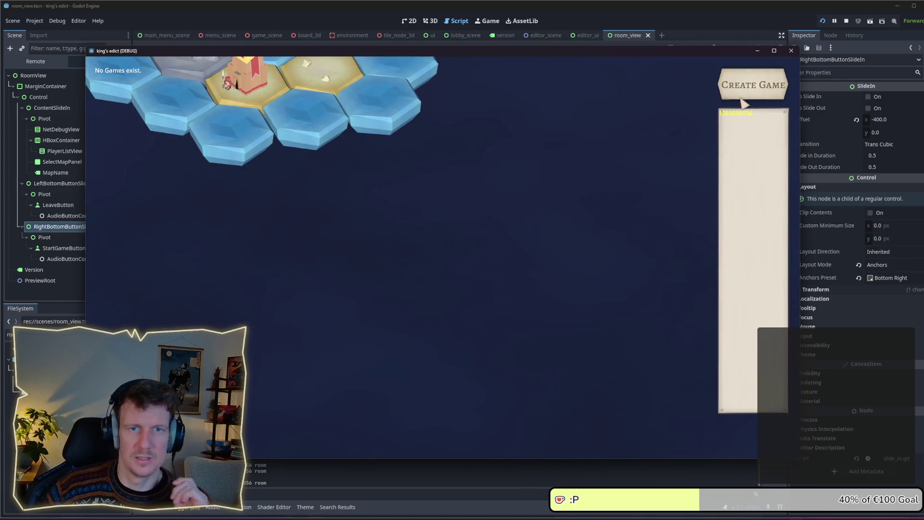
click(789, 51)
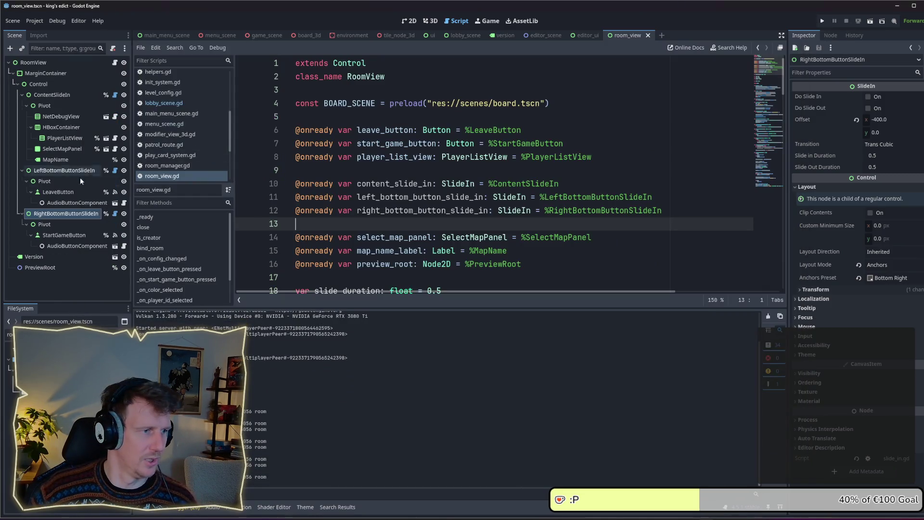
Change RightBottomButtonSlideIn's slide offset x from -400 to 400, then save and rerun the game
click(51, 171)
click(55, 213)
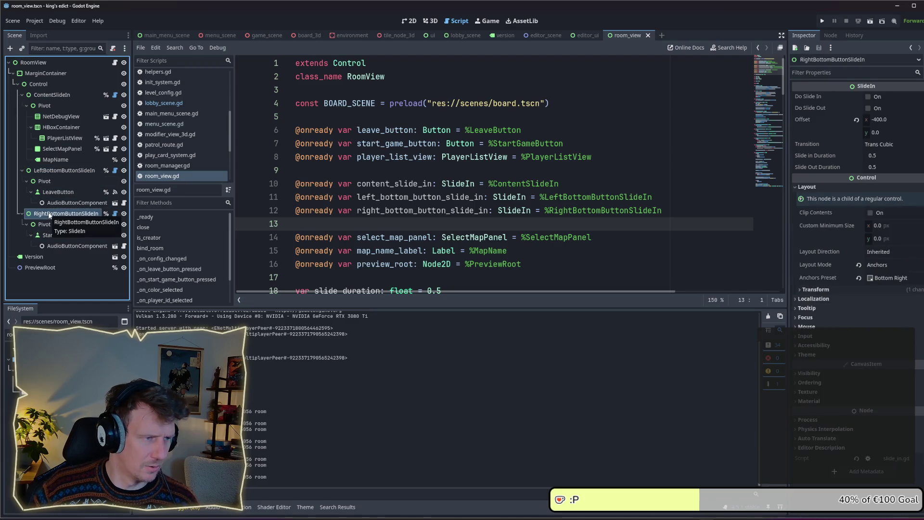
double_click(879, 120)
text(400)
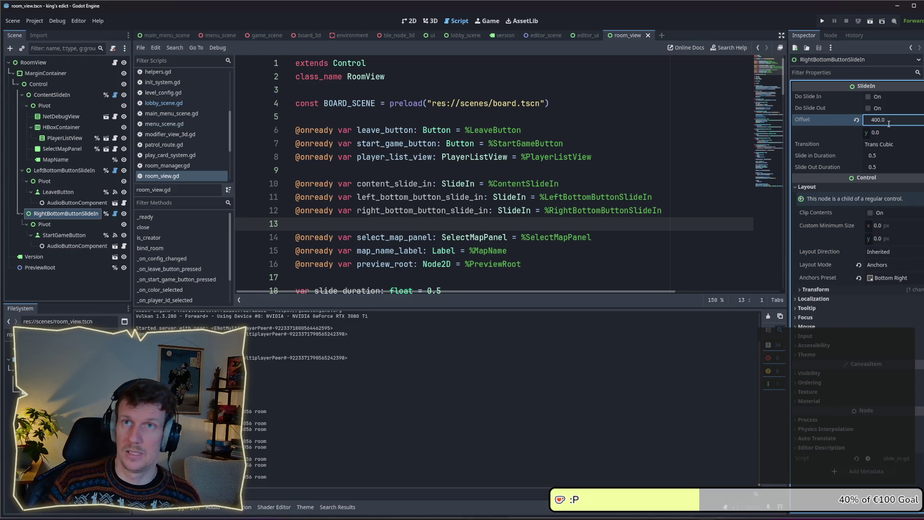
click(888, 132)
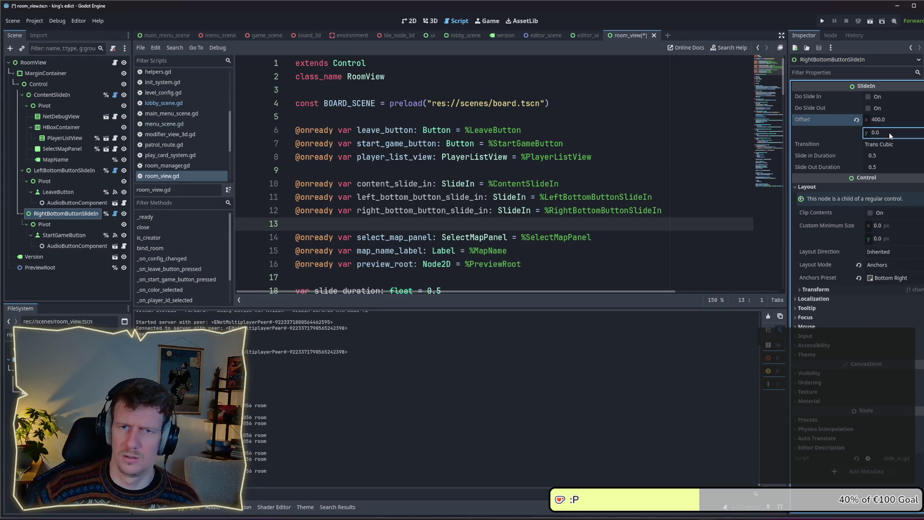
key(F5)
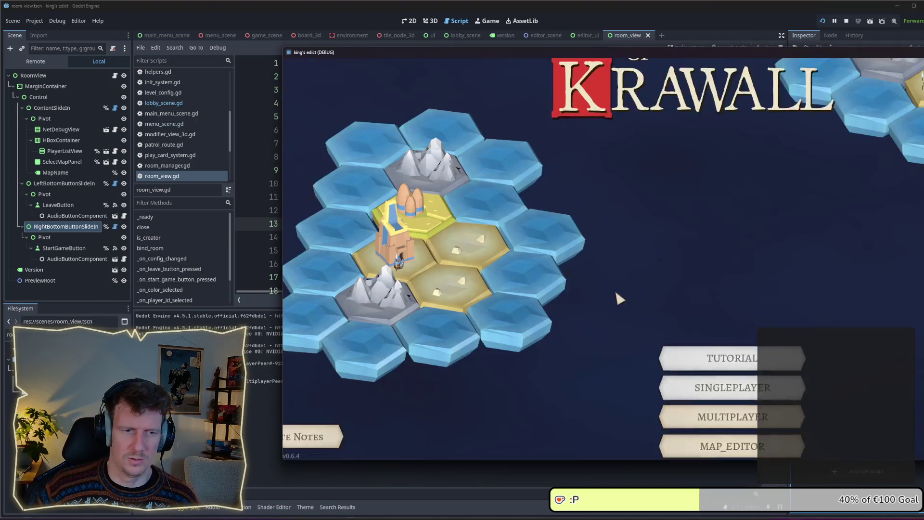
Move between the main menu, multiplayer lobby and room view several times, then stop the game
click(711, 262)
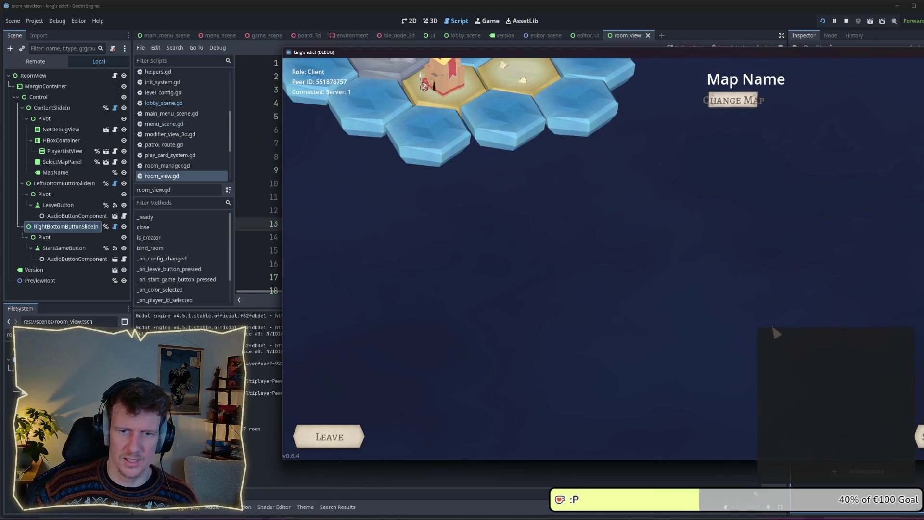
click(365, 440)
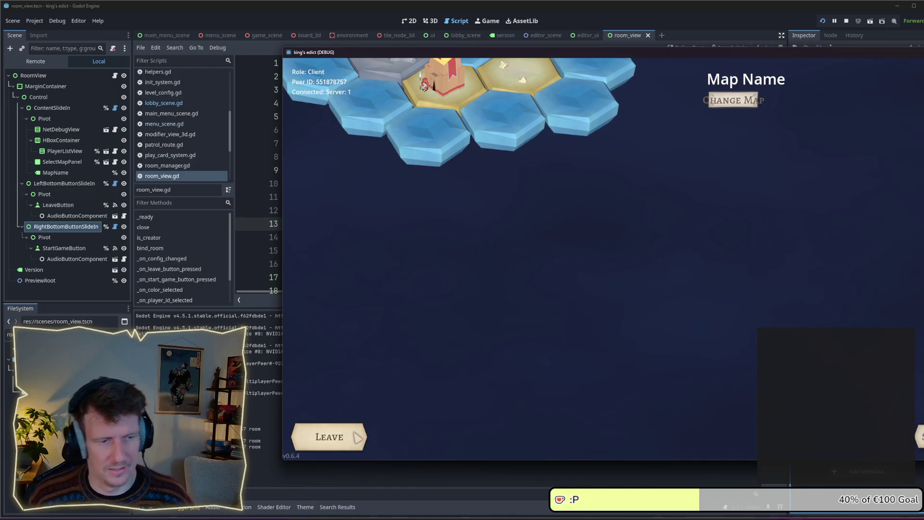
click(357, 437)
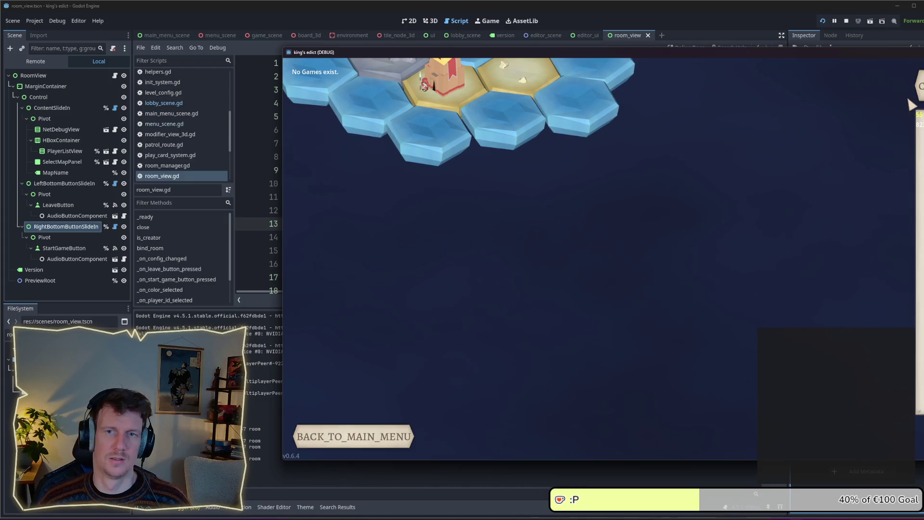
click(418, 437)
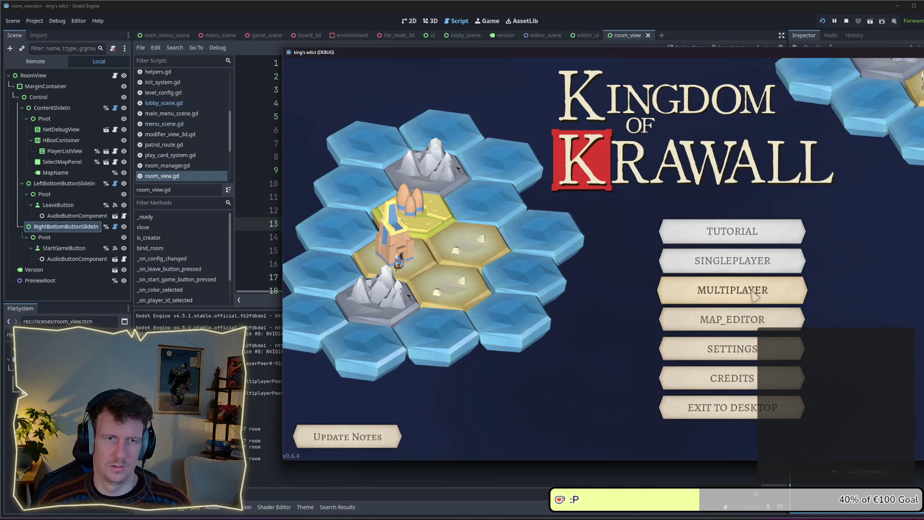
click(754, 294)
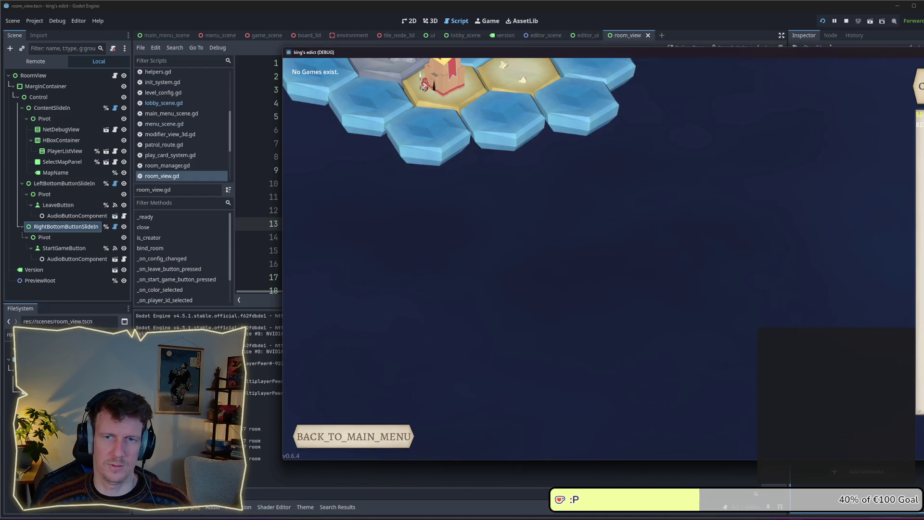
click(680, 86)
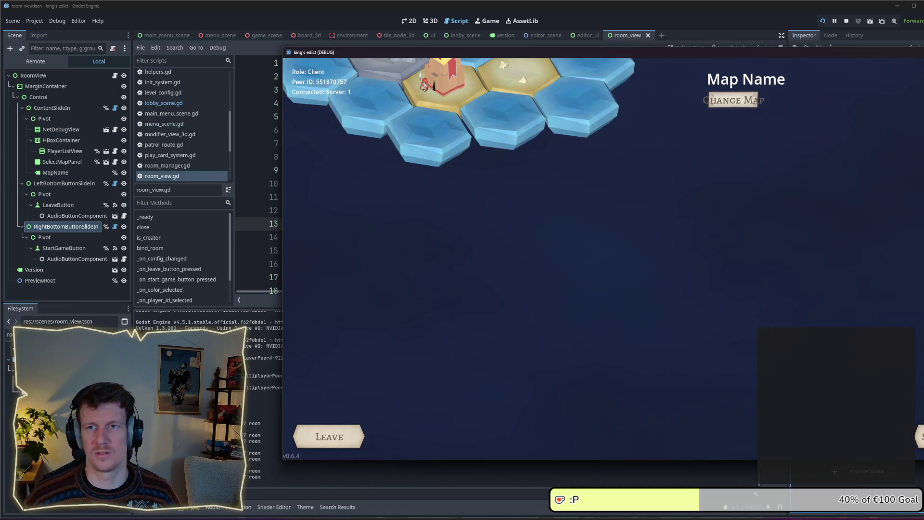
click(846, 21)
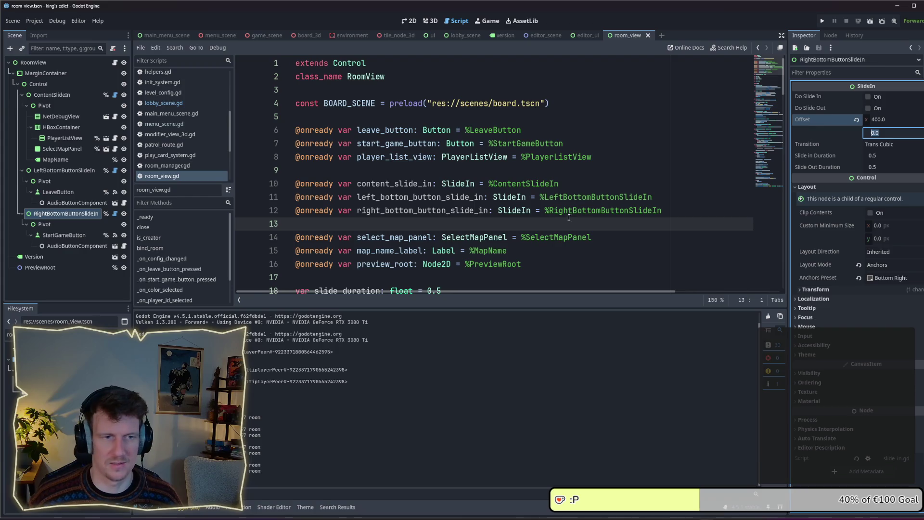
Copy lines 17–20 of lobby_scene.gd's _ready slide-in code and return to room_view.gd
click(164, 103)
scroll(493, 197, up, 5)
scroll(493, 198, down, 2)
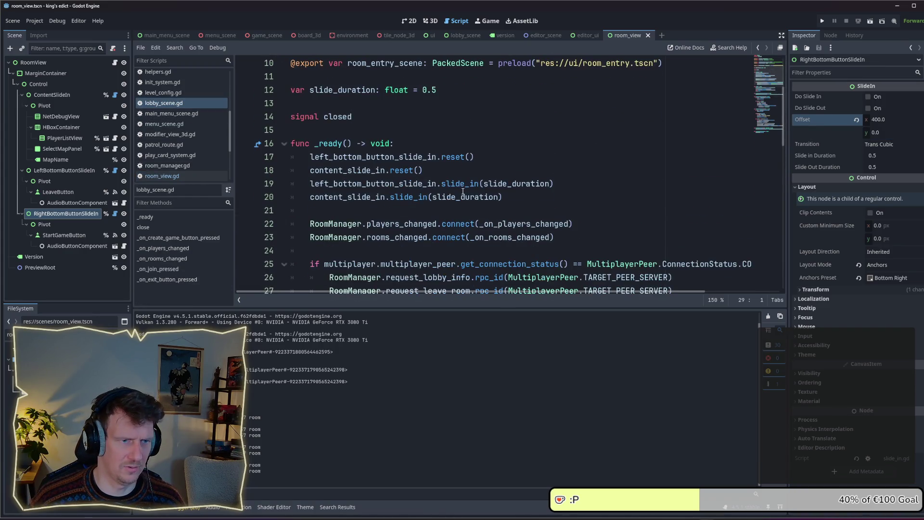
drag(514, 155, 289, 120)
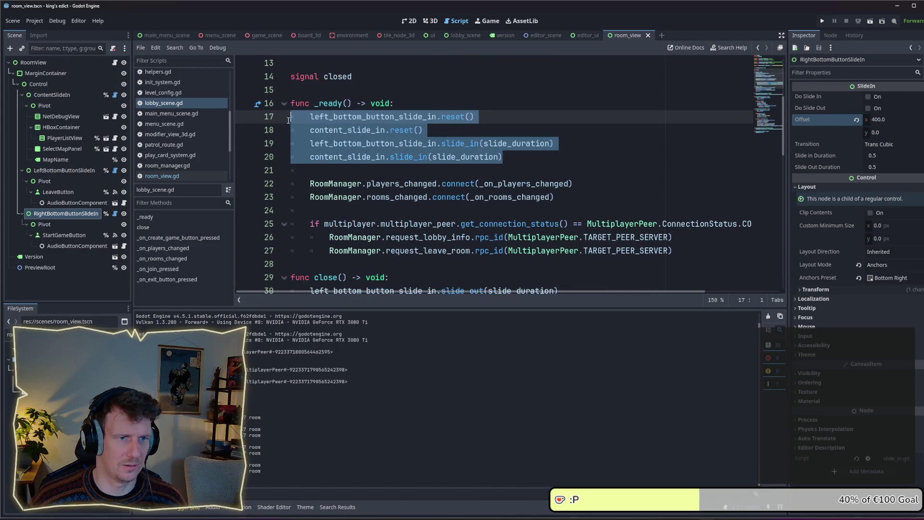
click(441, 132)
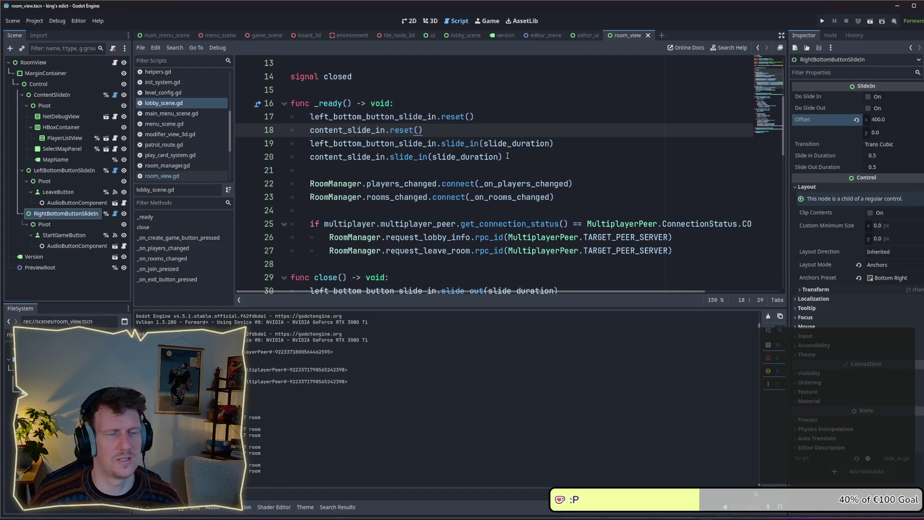
mouse_move(507, 155)
mouse_down()
mouse_move(395, 156)
mouse_move(268, 122)
mouse_up()
key(ctrl+c)
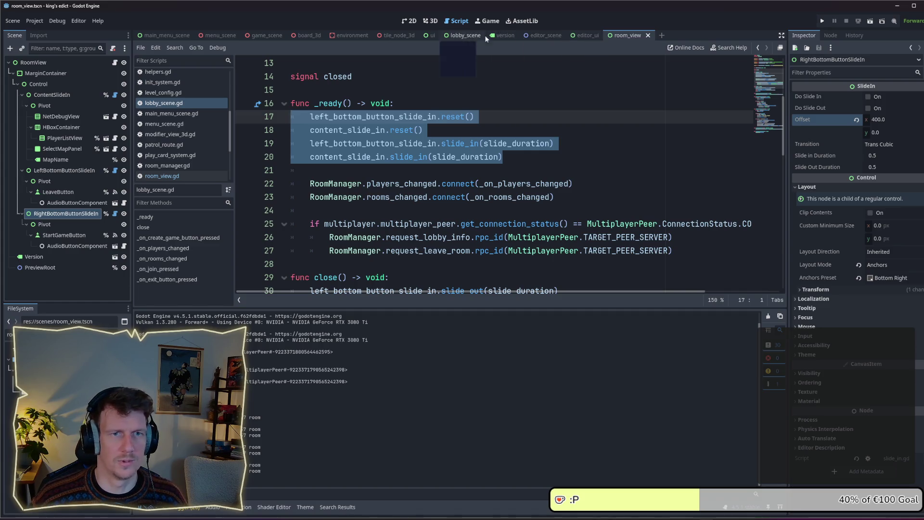
click(115, 62)
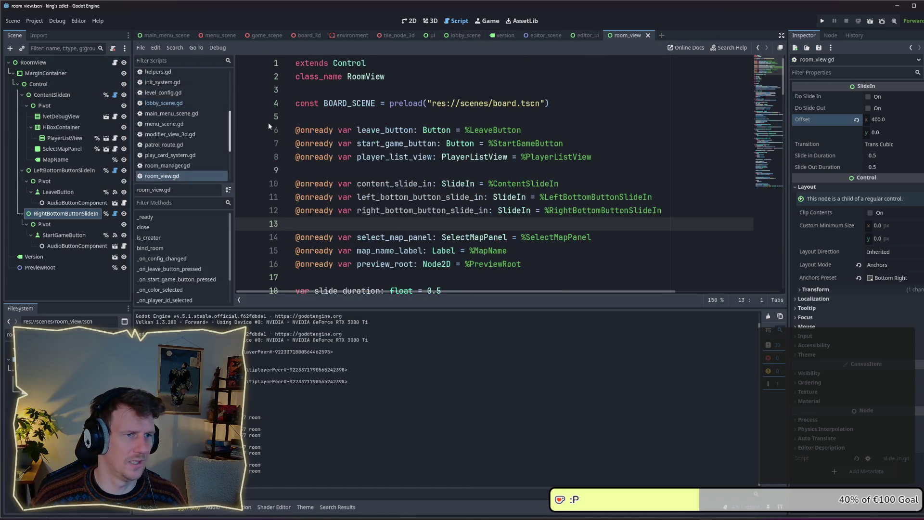
Paste the copied slide-in lines into room_view.gd's _ready and fix their indentation
scroll(404, 143, down, 4)
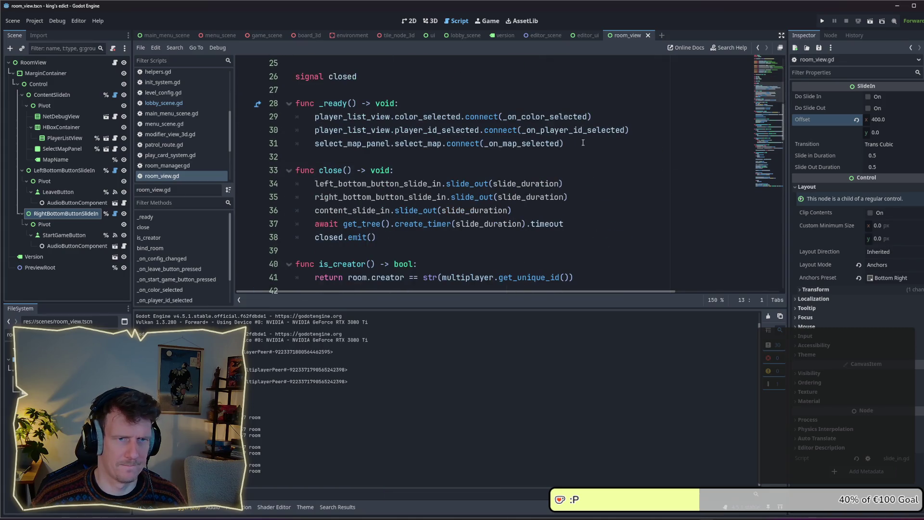
click(413, 102)
key(Return)
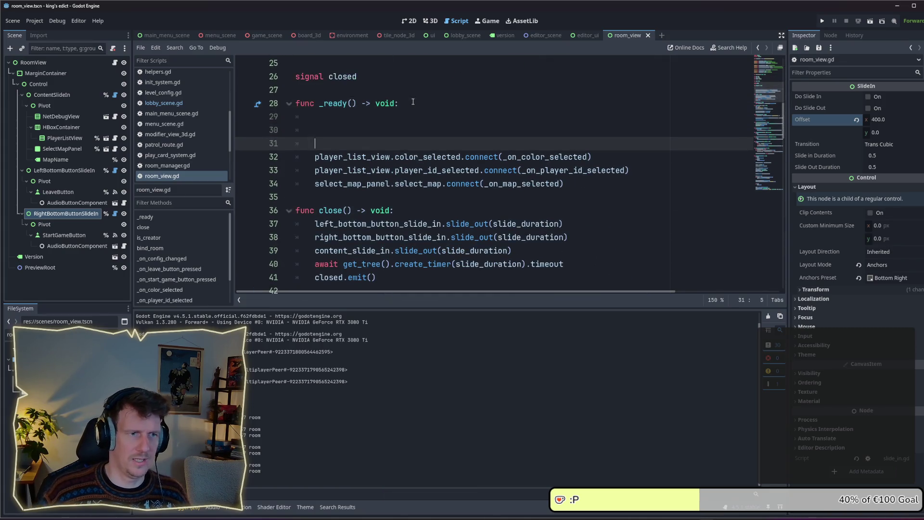
key(ctrl+v)
click(434, 118)
key(Home)
key(BackSpace)
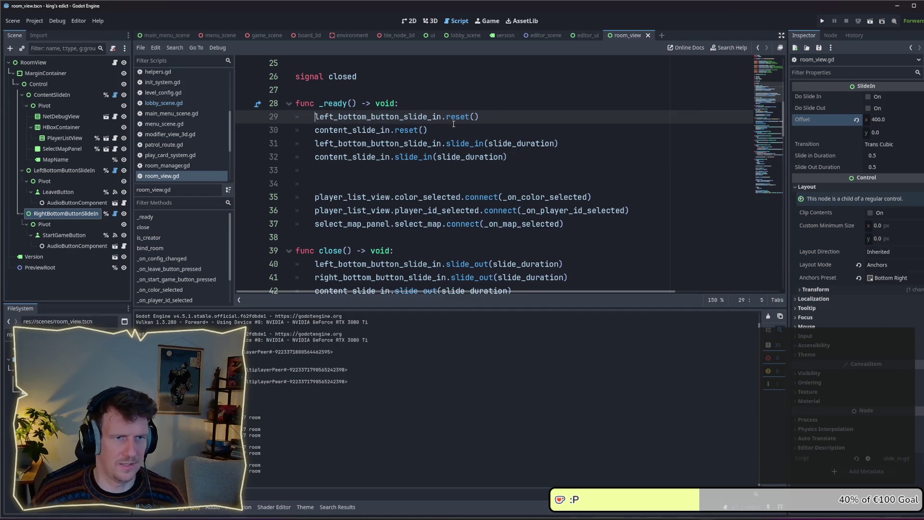
Duplicate the left reset and slide_in calls as right-button versions, then run the game
key(ctrl+shift+d)
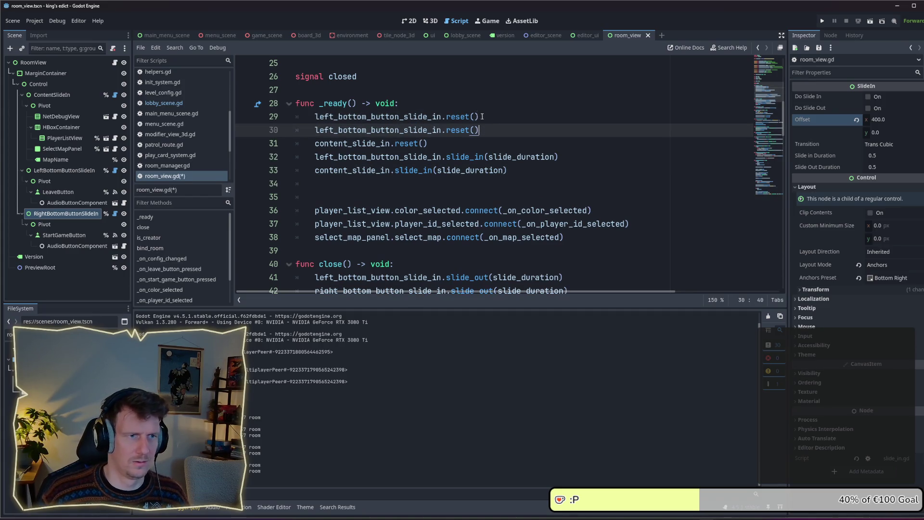
drag(334, 130, 316, 130)
text(right)
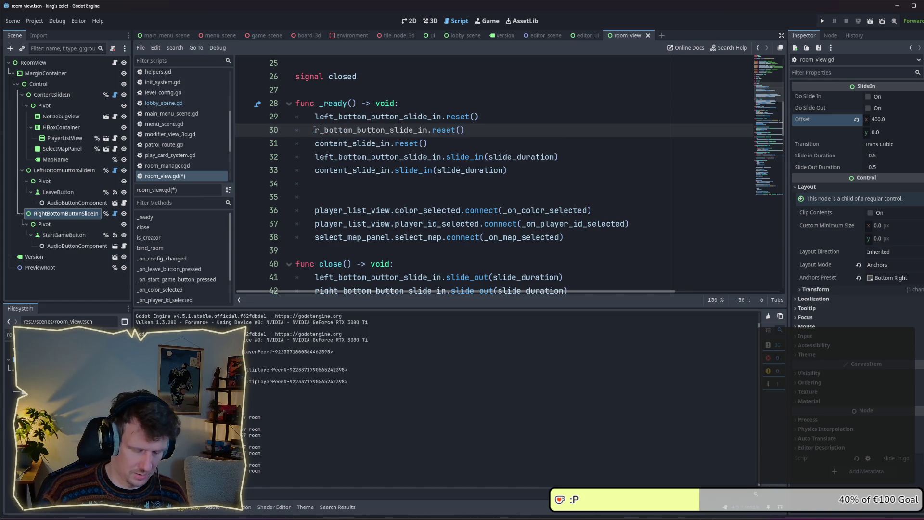
key(Escape)
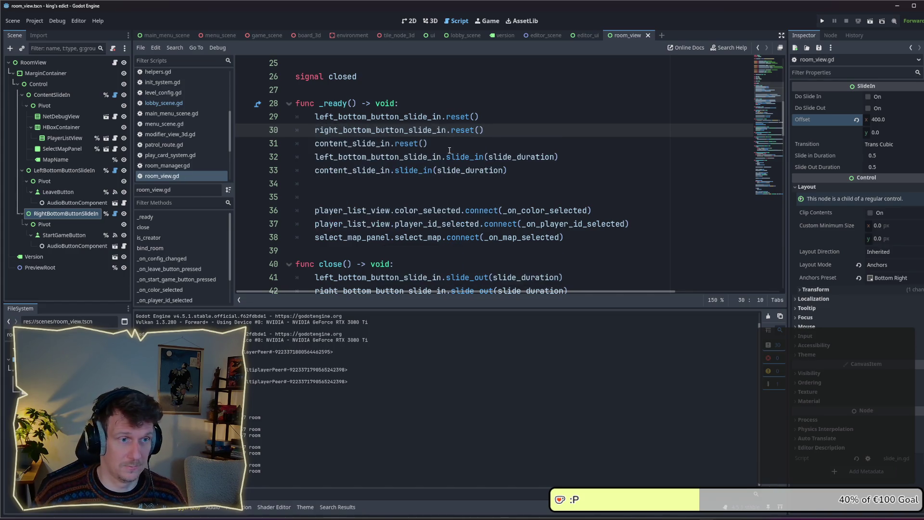
key(Down)
click(555, 157)
key(ctrl+shift+d)
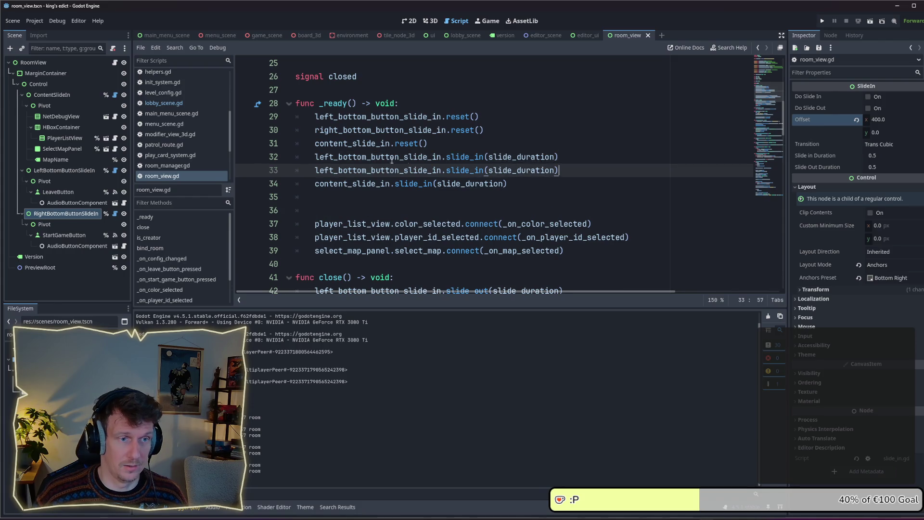
double_click(330, 170)
text(right)
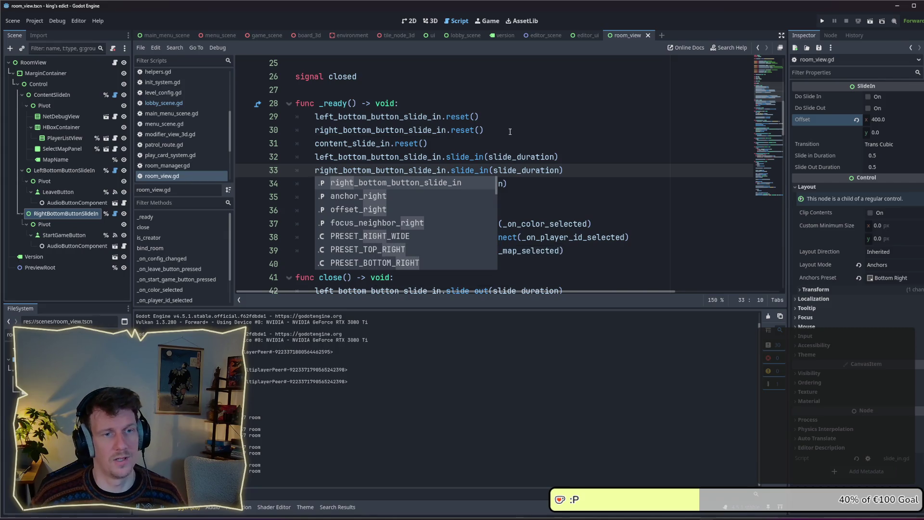
click(509, 132)
click(822, 21)
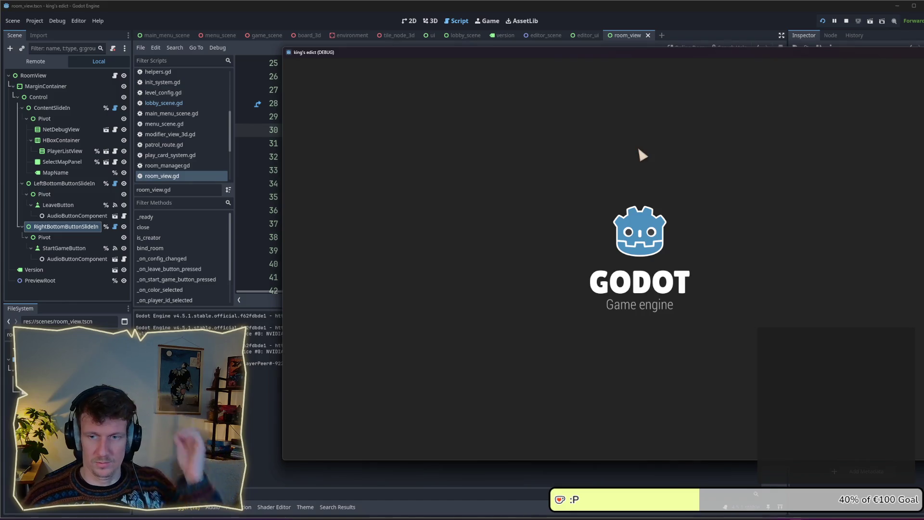
Switch between the main menu and multiplayer lobby several times, repositioning the game window
click(695, 299)
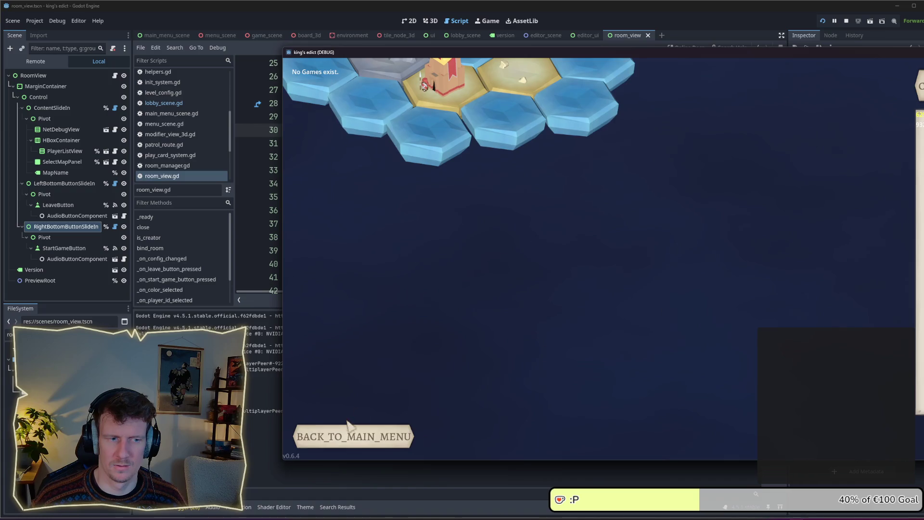
click(350, 420)
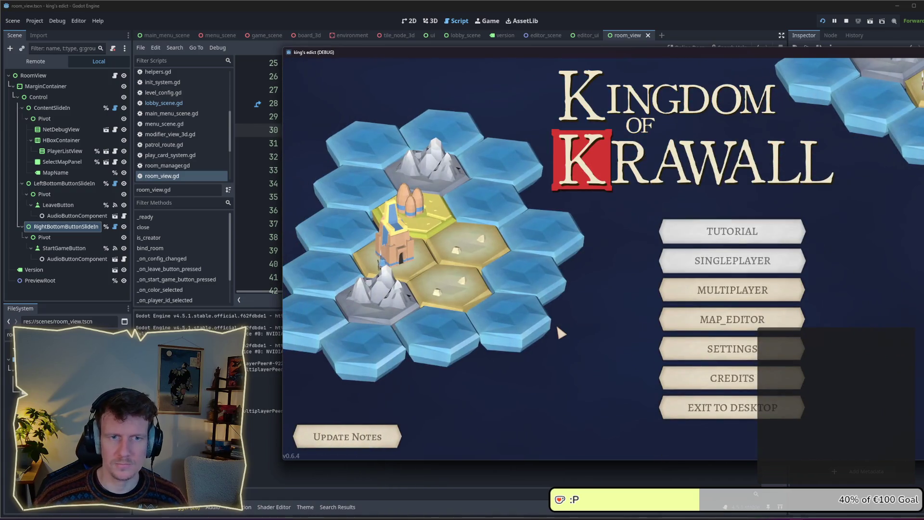
click(678, 291)
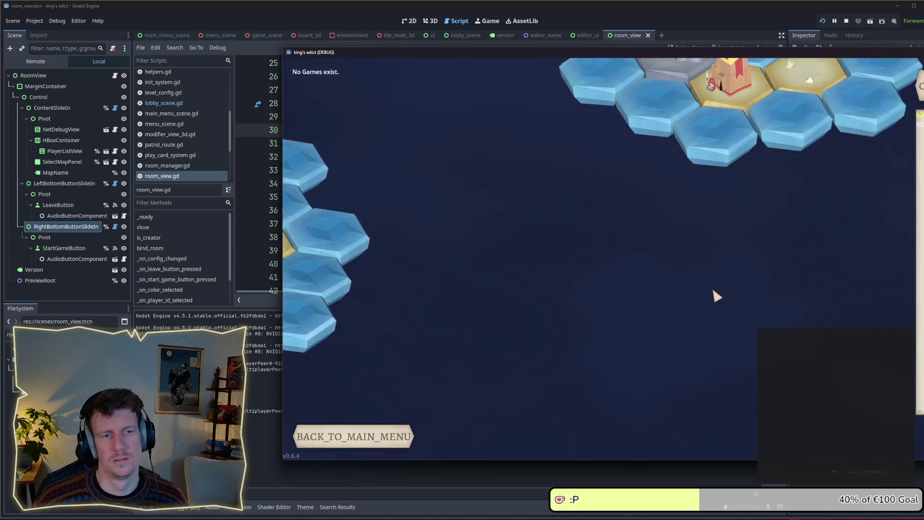
click(380, 426)
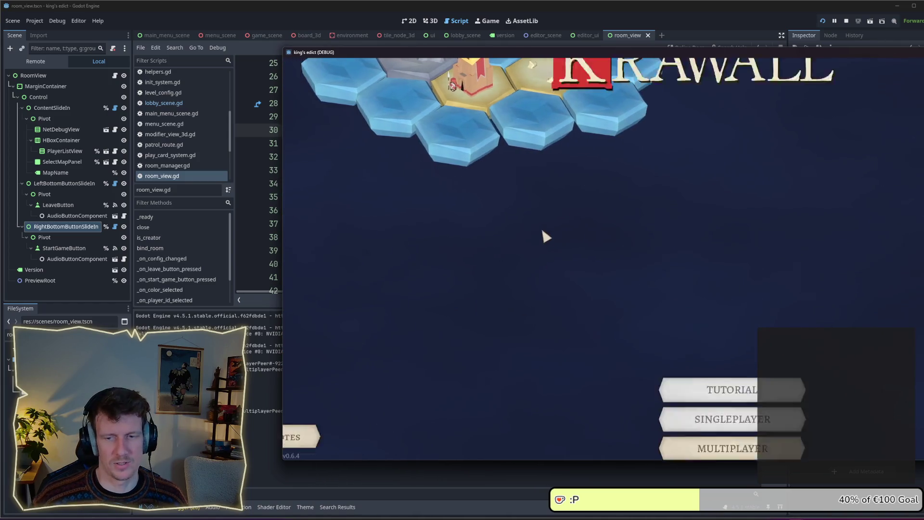
drag(631, 54, 481, 17)
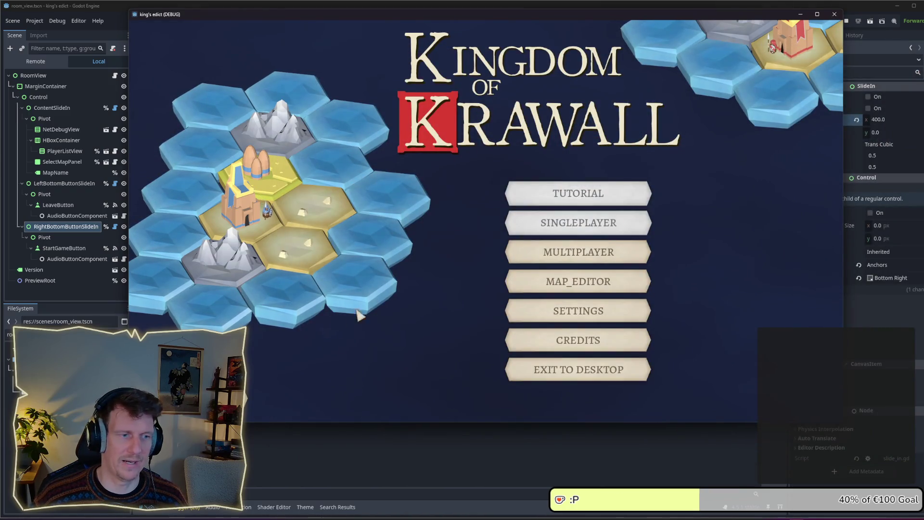
click(555, 259)
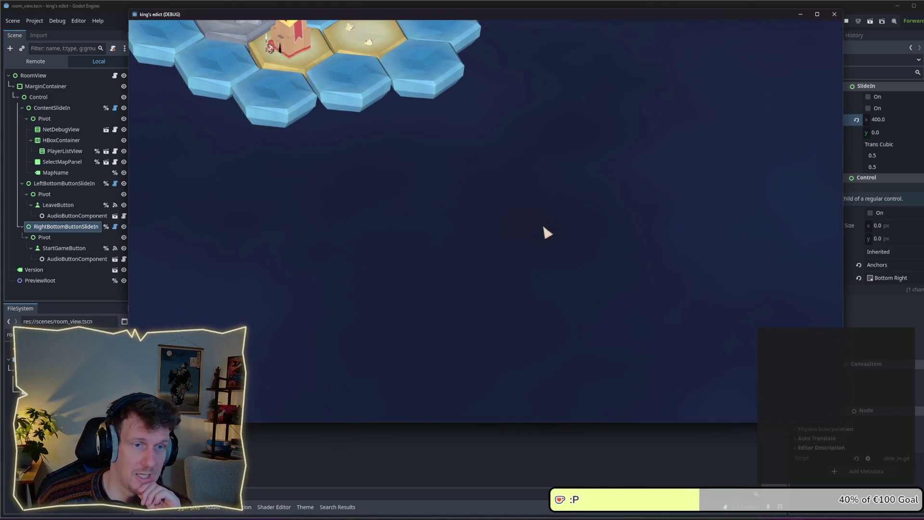
click(549, 251)
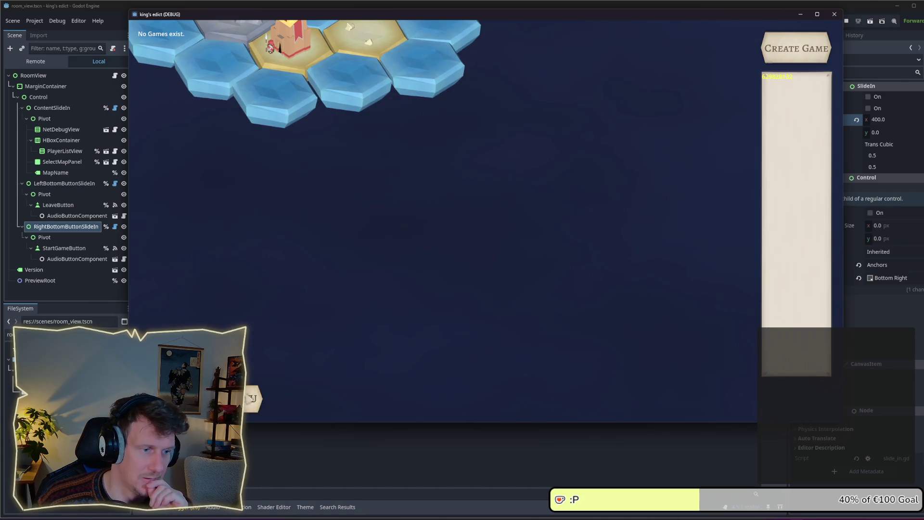
click(252, 398)
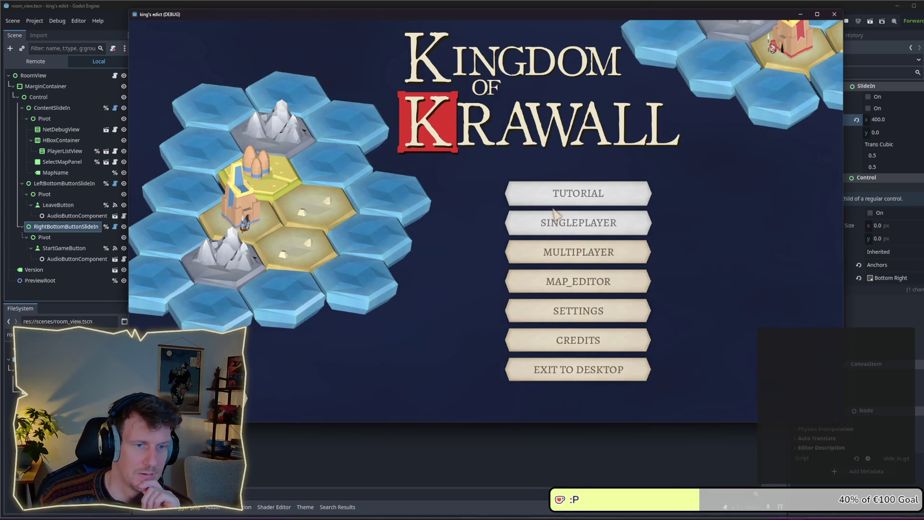
click(555, 251)
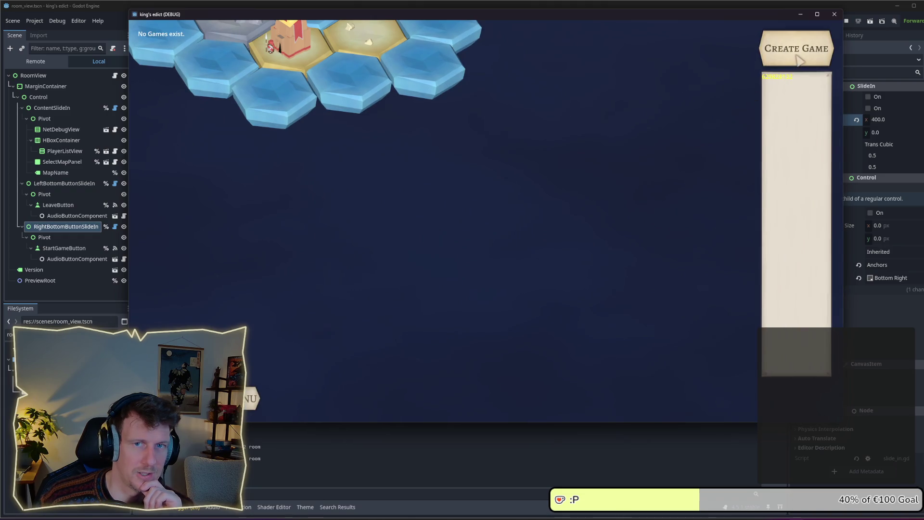
Create game rooms, leave one, join a listed room as a client, then stop the game
click(797, 59)
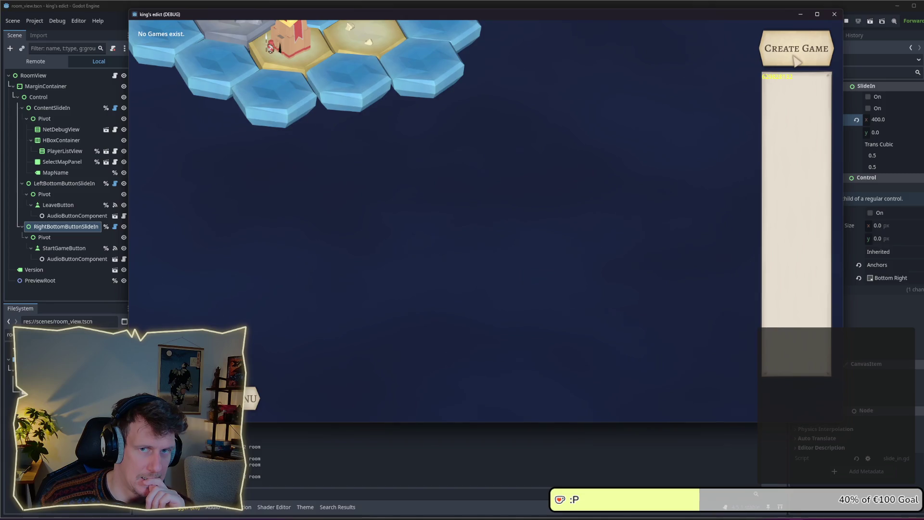
click(794, 57)
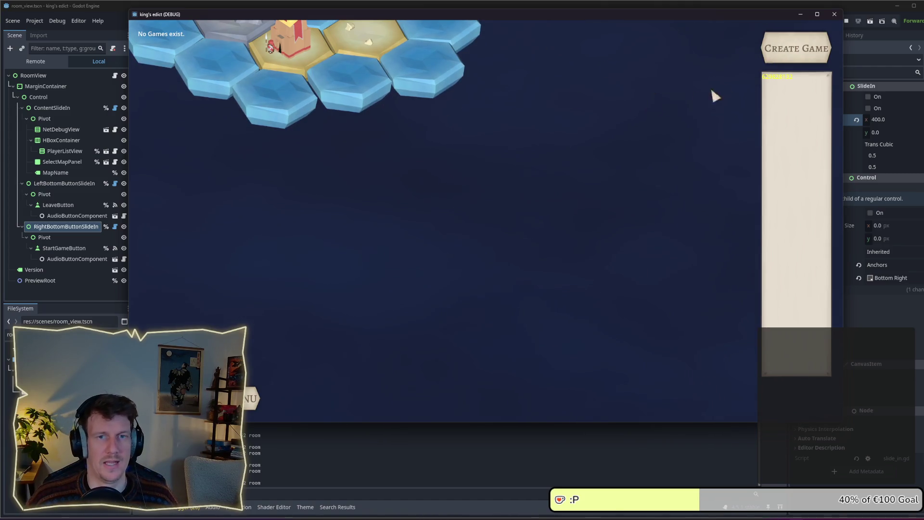
click(783, 50)
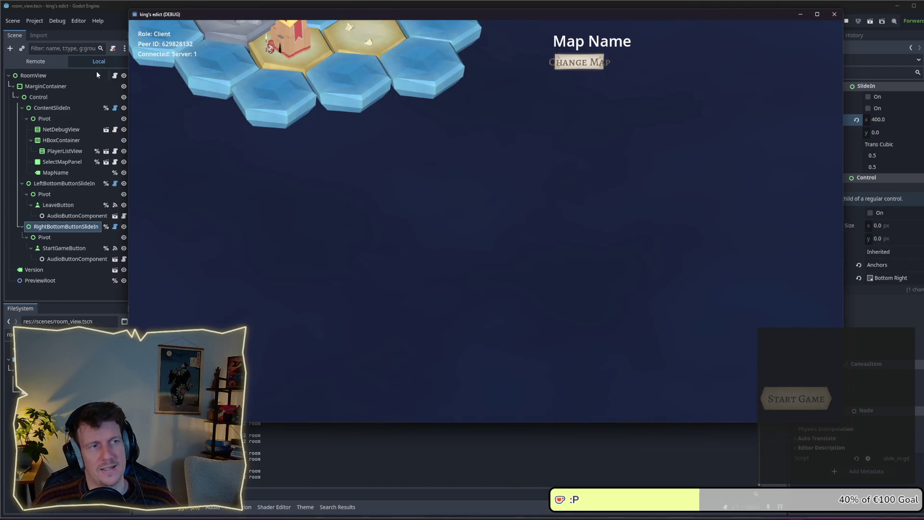
click(250, 373)
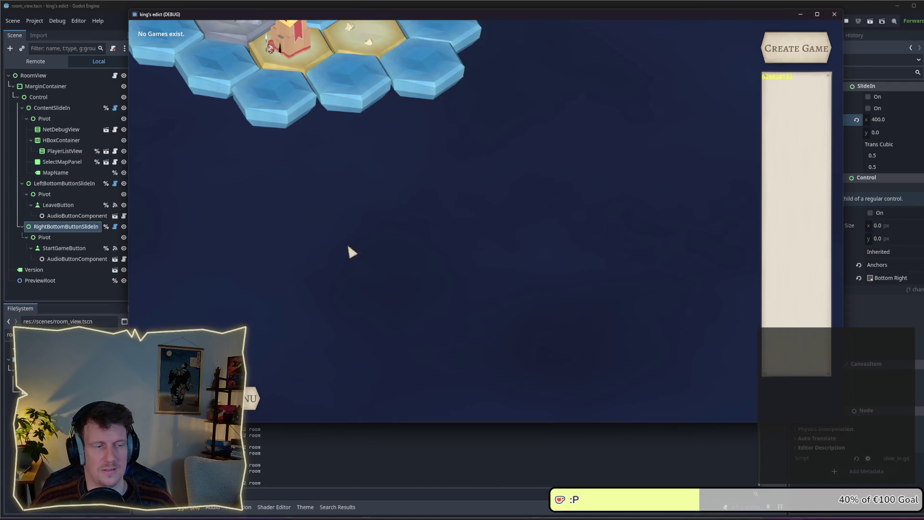
click(754, 76)
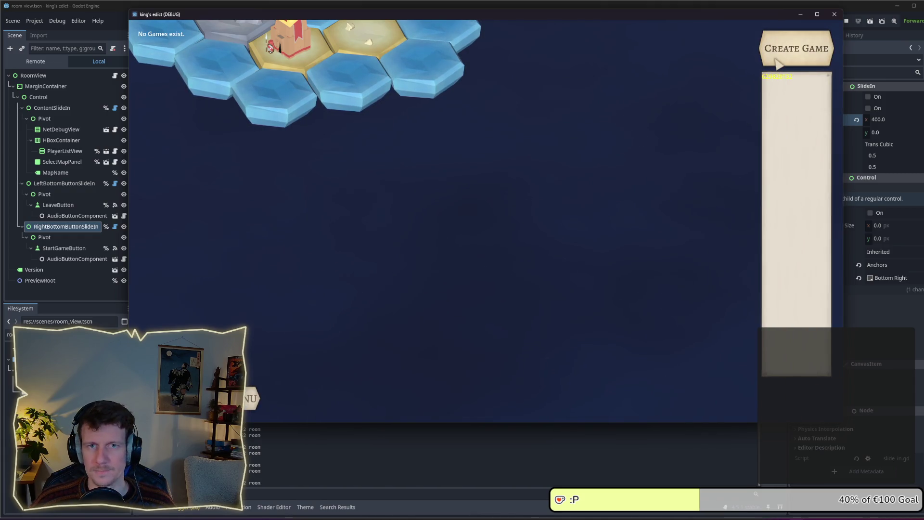
click(712, 67)
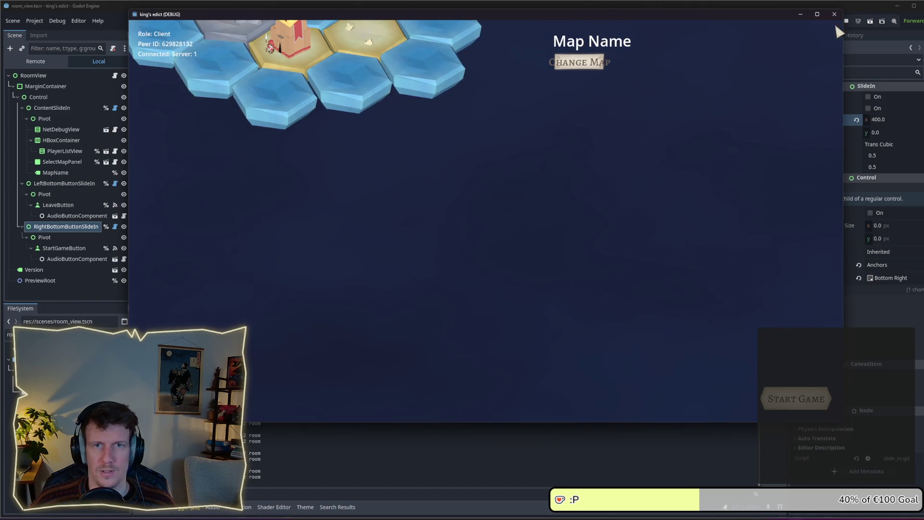
click(847, 20)
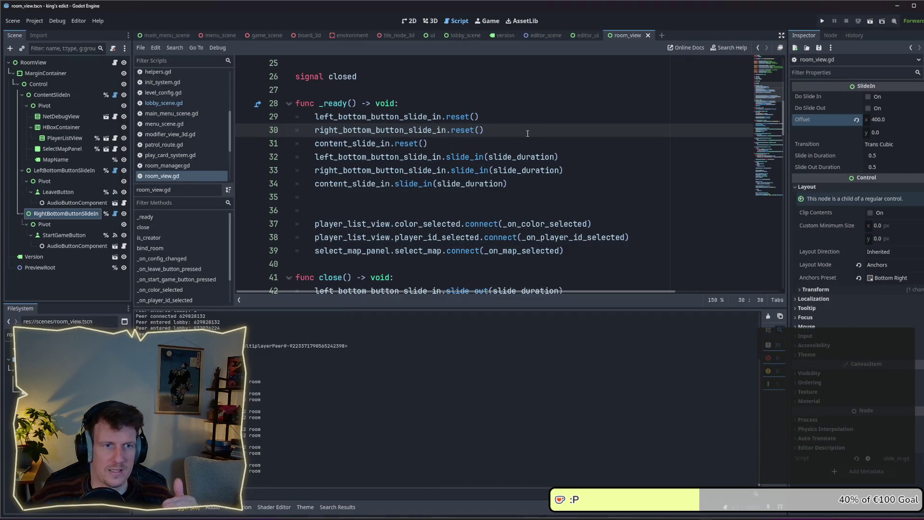
Set ContentSlideIn's slide offset to 0, -1000 and inspect its child Pivot node's layout
key(Down)
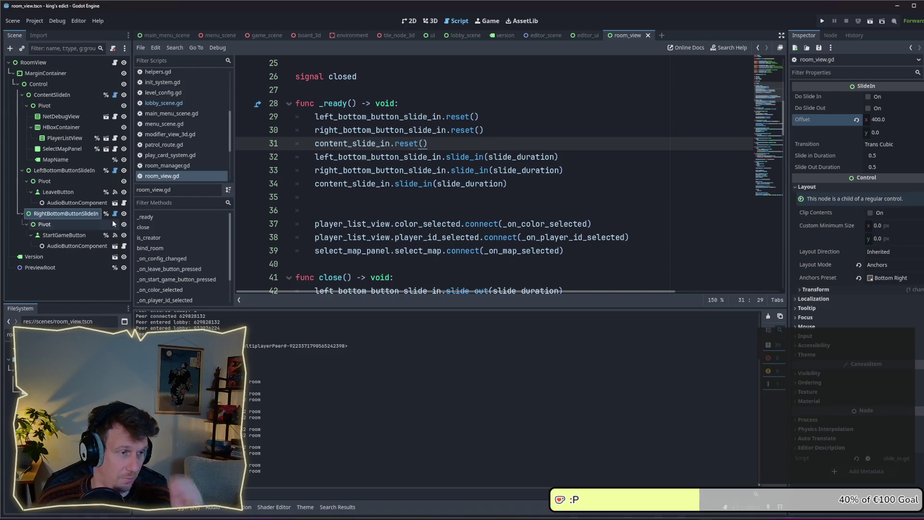
click(57, 97)
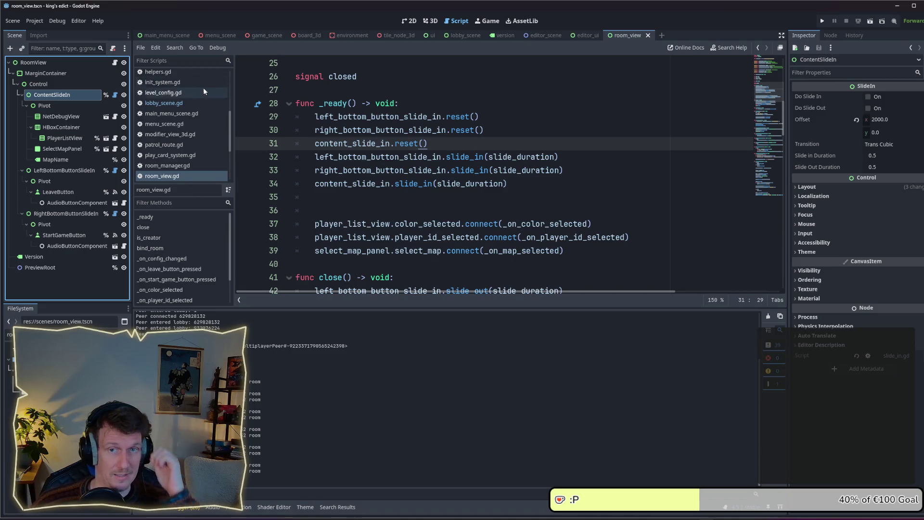
click(819, 127)
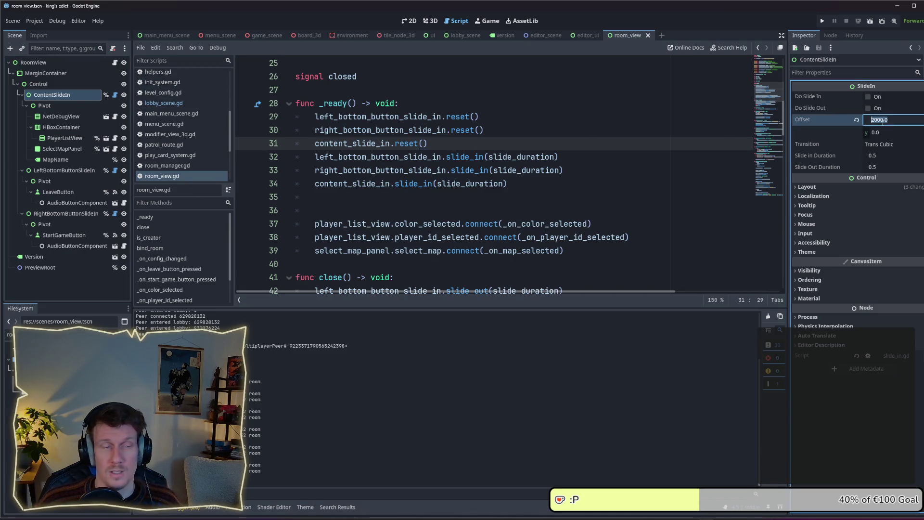
click(70, 106)
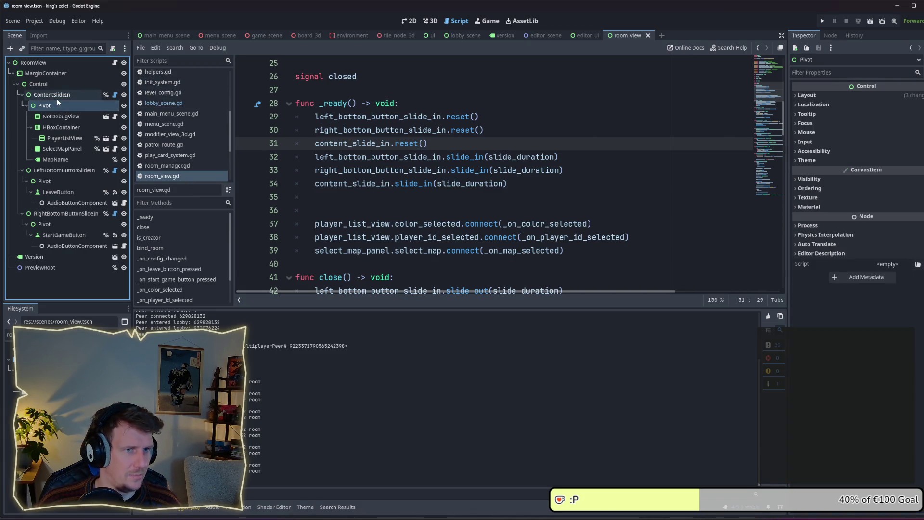
click(808, 95)
Preview the content sliding out and back in, save room_view, and run the game
key(ctrl+z)
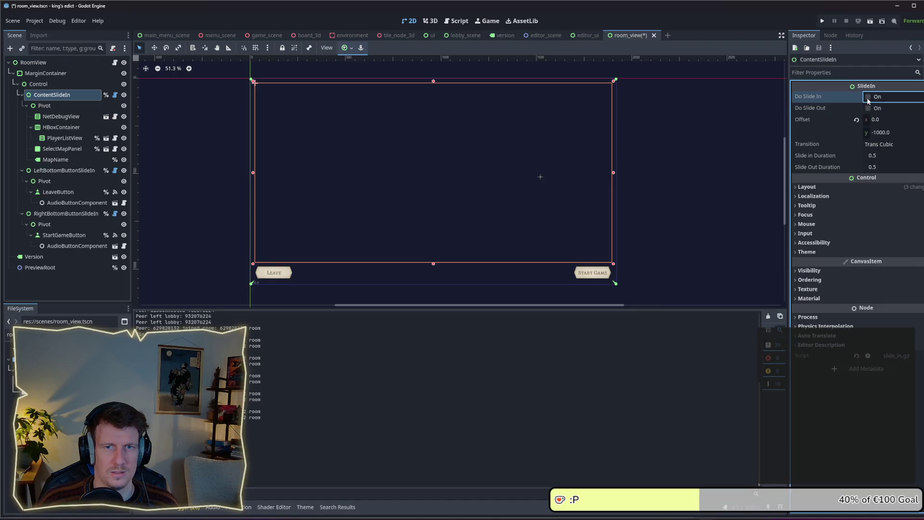
click(869, 108)
key(ctrl+s)
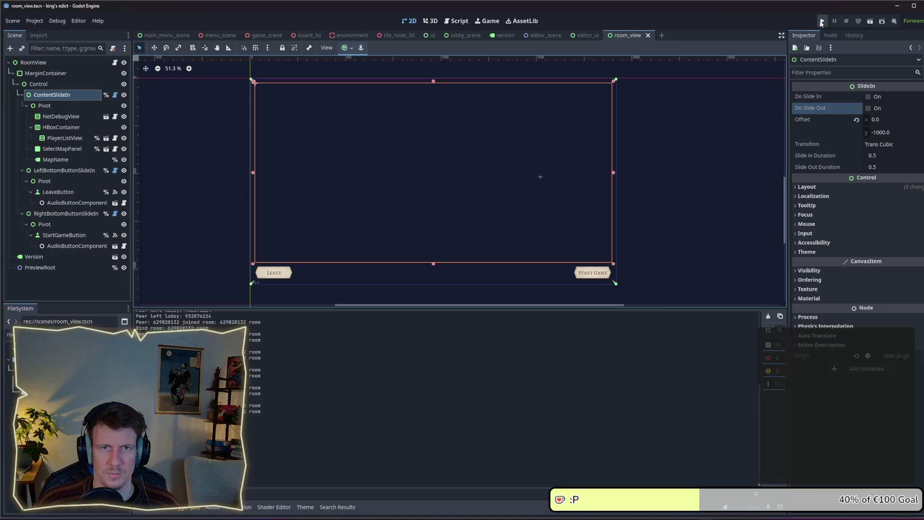
click(868, 98)
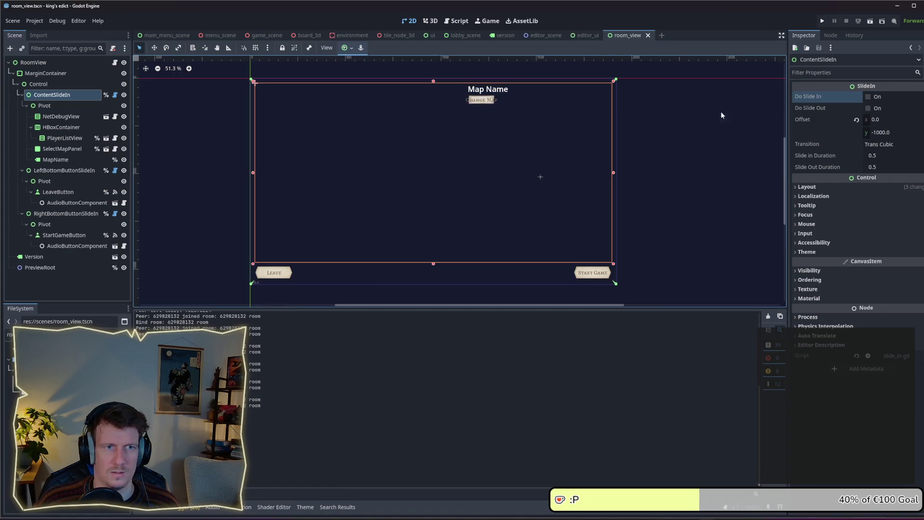
click(824, 22)
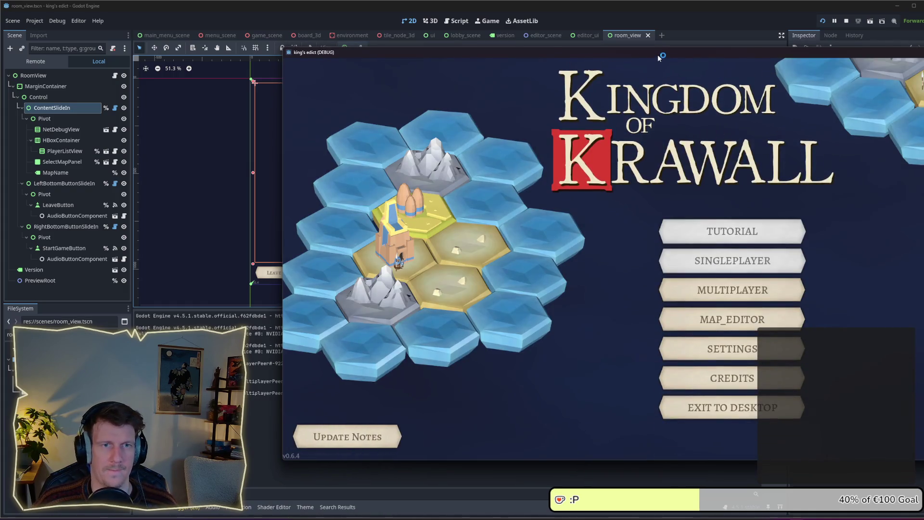
drag(661, 54, 426, 54)
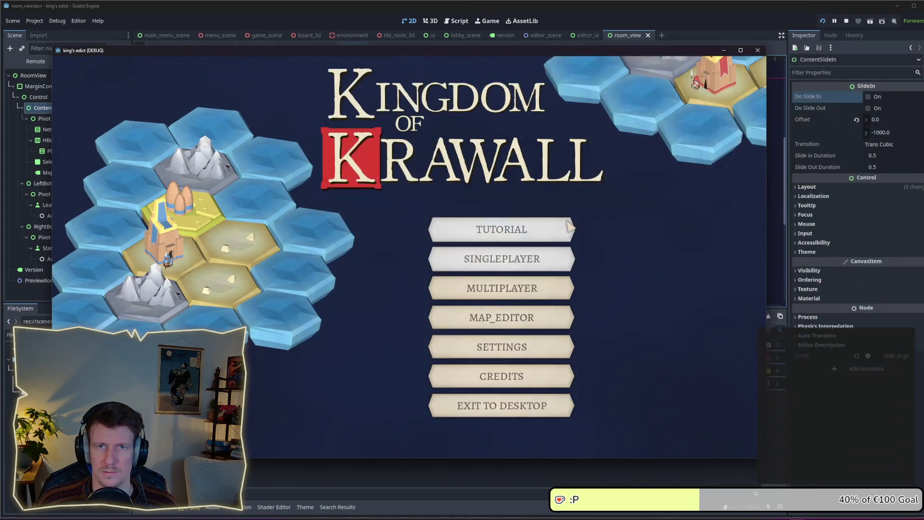
click(504, 293)
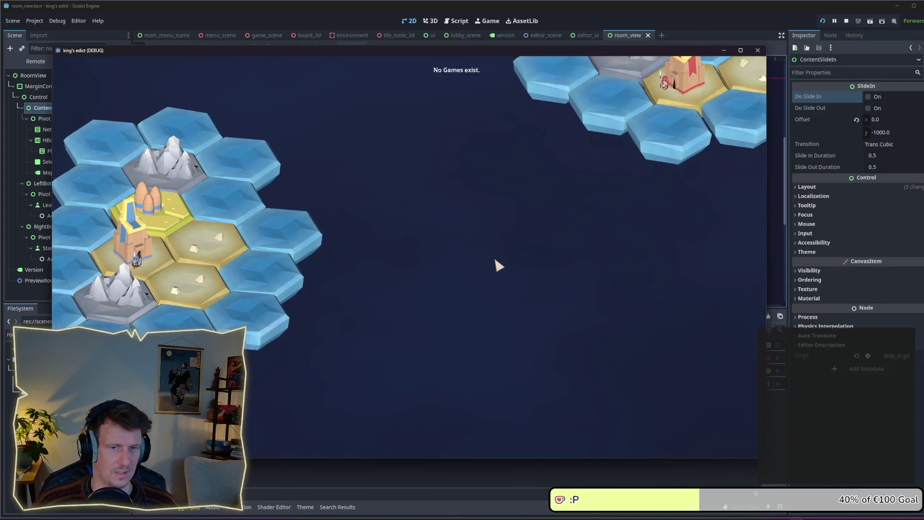
drag(579, 50, 597, 10)
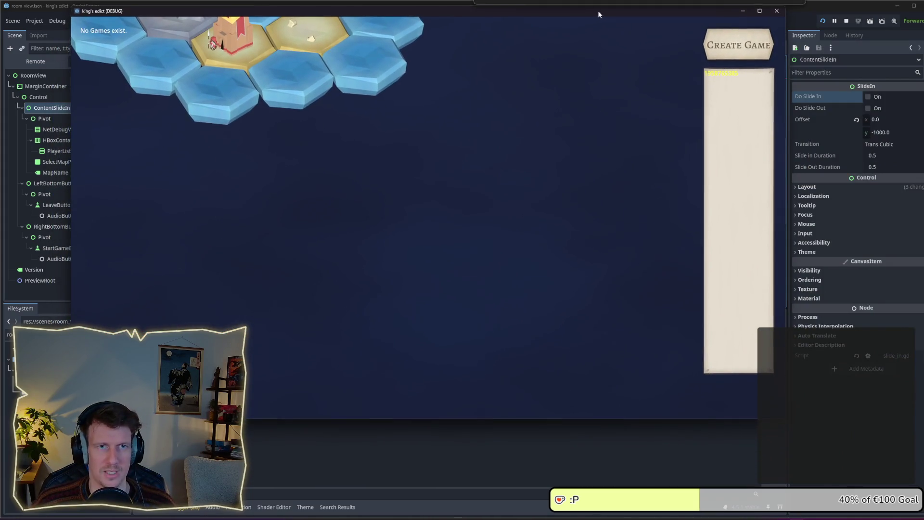
click(735, 53)
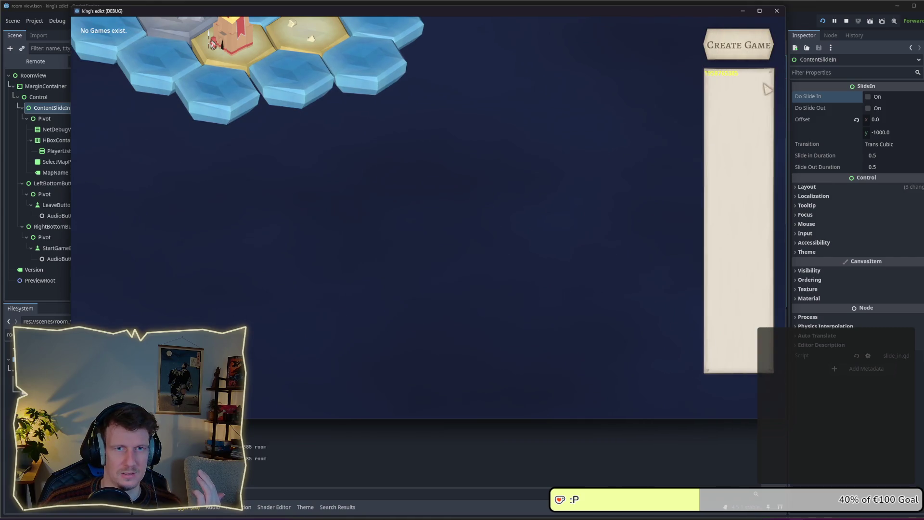
click(743, 60)
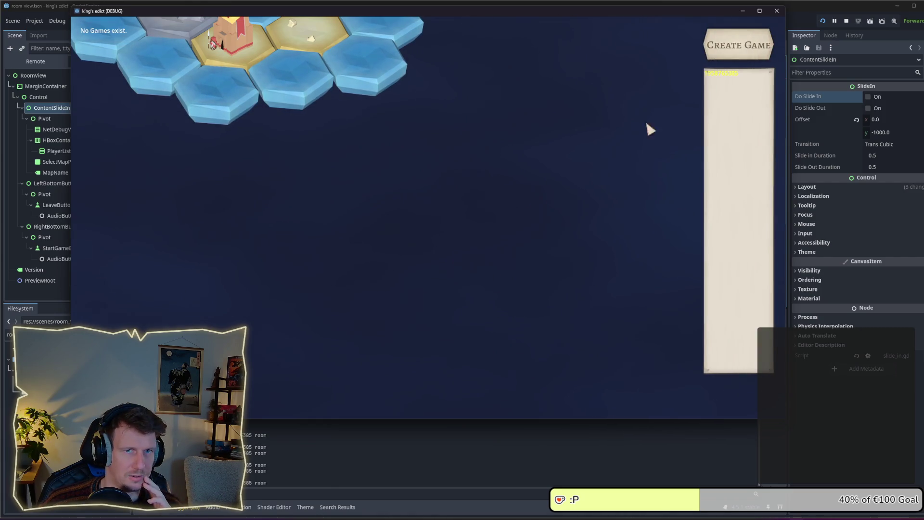
click(726, 63)
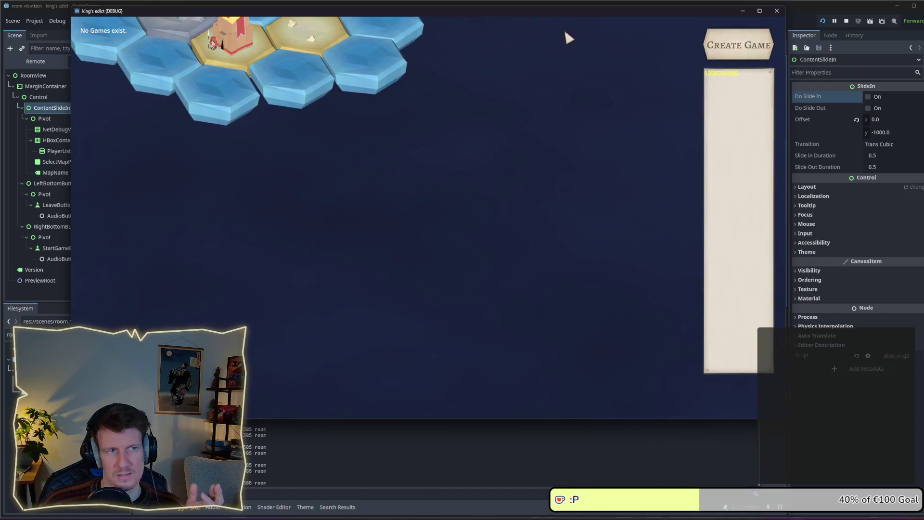
click(758, 48)
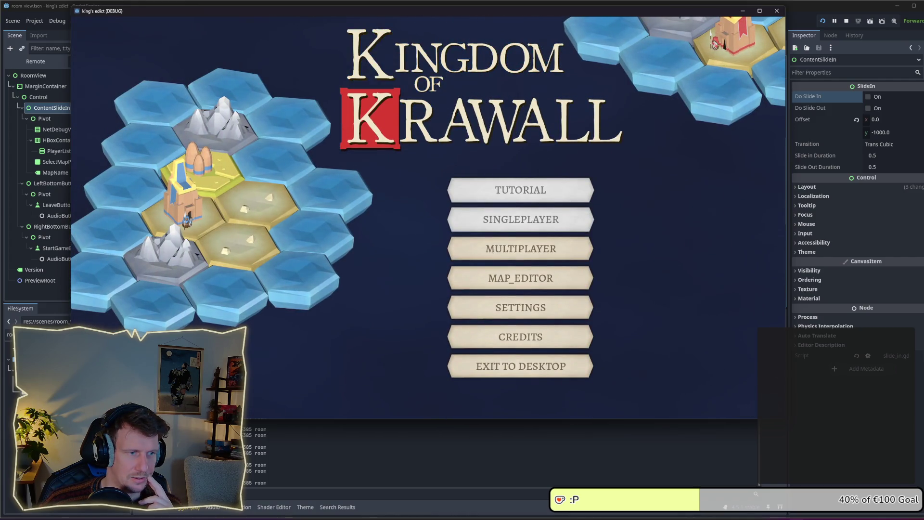
click(480, 249)
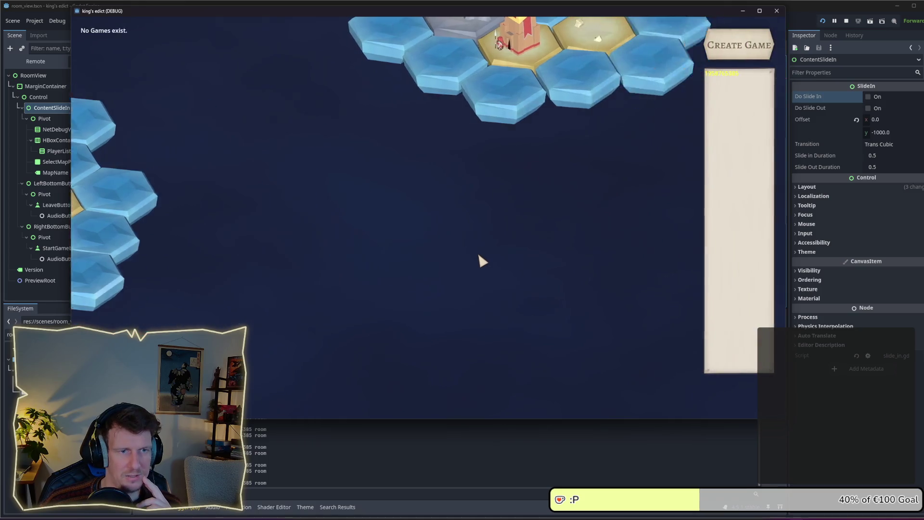
Create a game, re-enter the multiplayer lobby, then return to the main menu with Escape
click(732, 56)
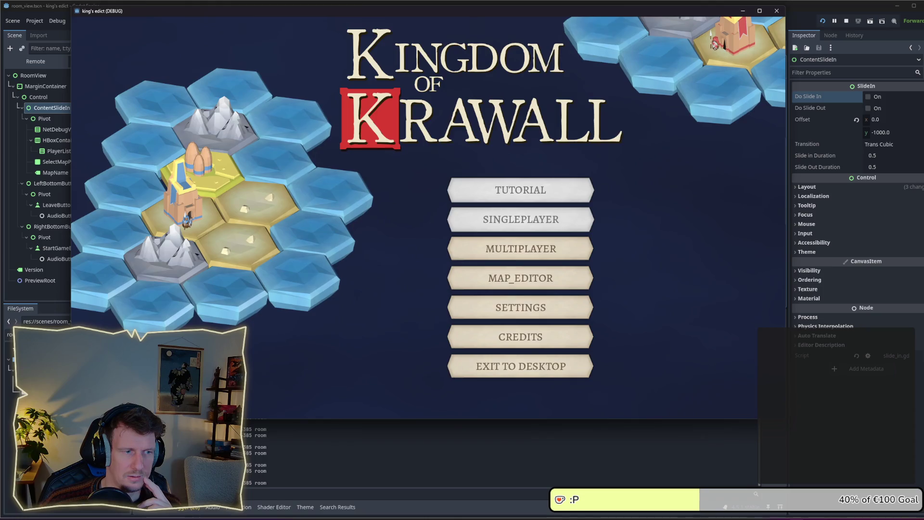
click(484, 257)
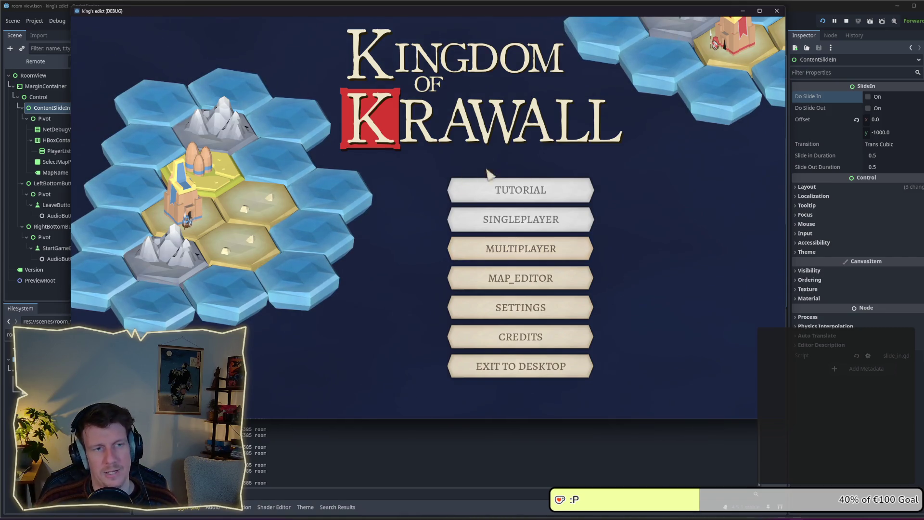
click(538, 264)
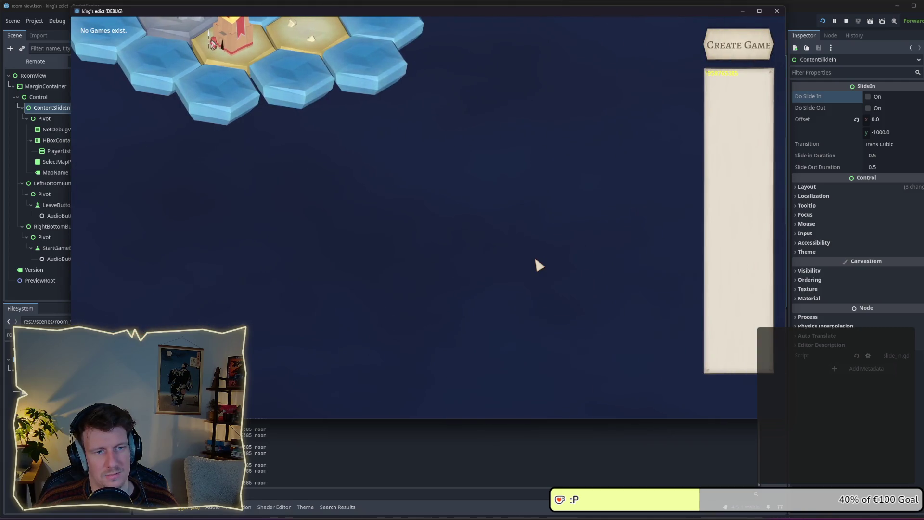
key(Escape)
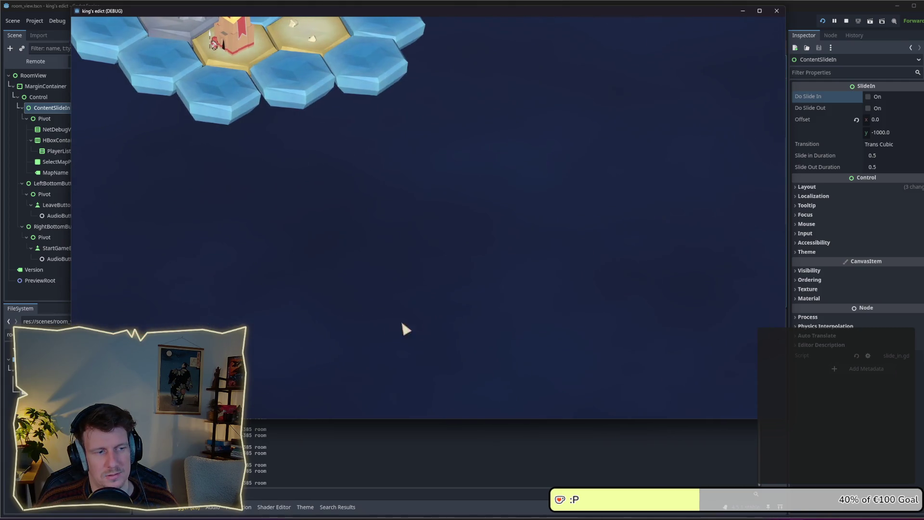
Cycle between the lobby and game creation once more, then launch the MAP_EDITOR
click(520, 250)
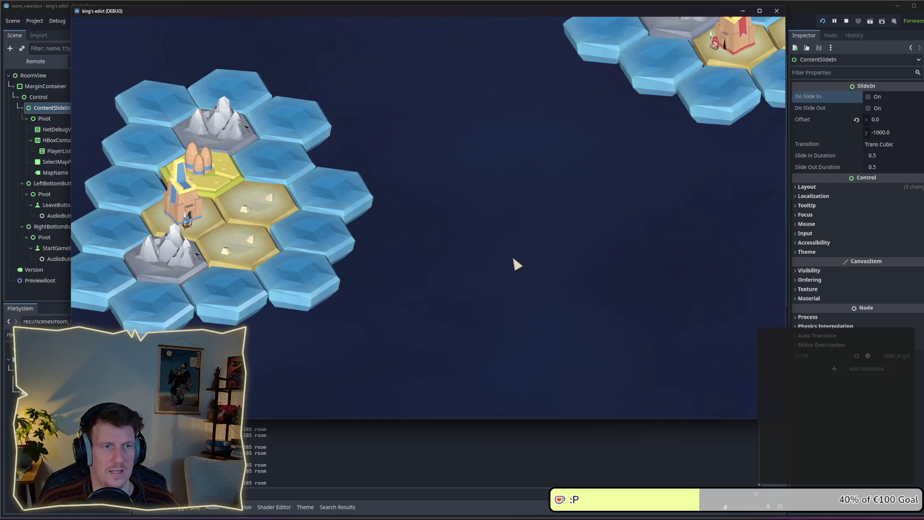
click(729, 48)
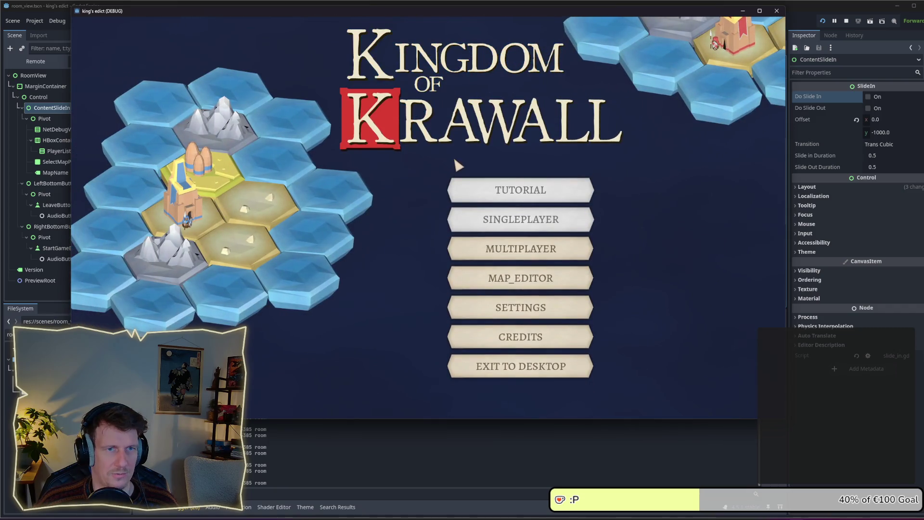
click(500, 258)
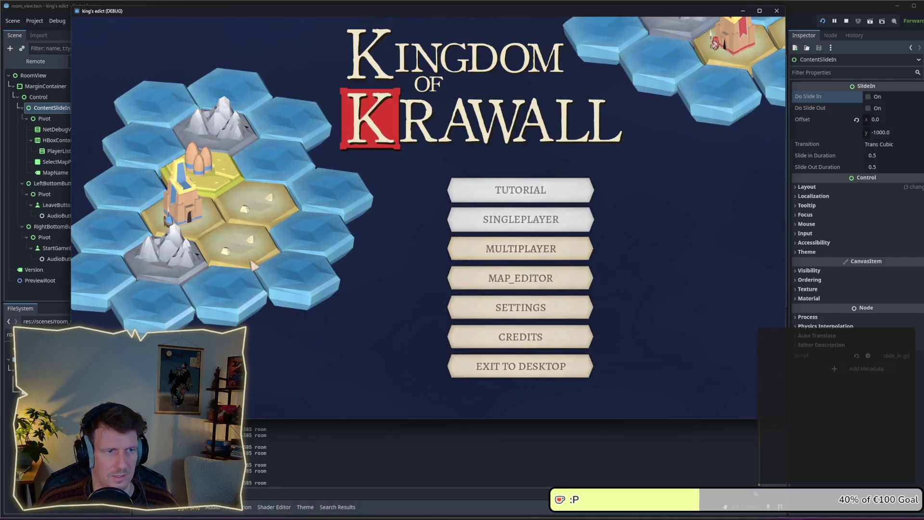
click(462, 248)
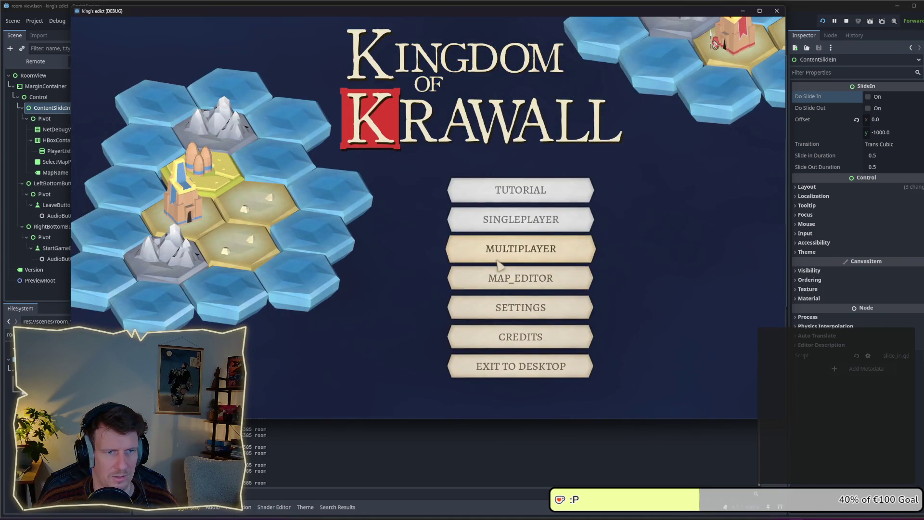
click(498, 279)
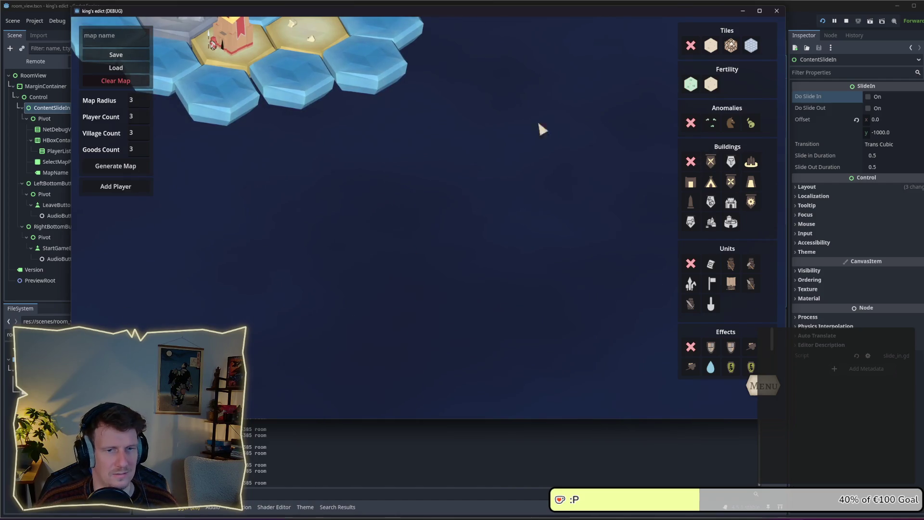
click(763, 385)
click(426, 189)
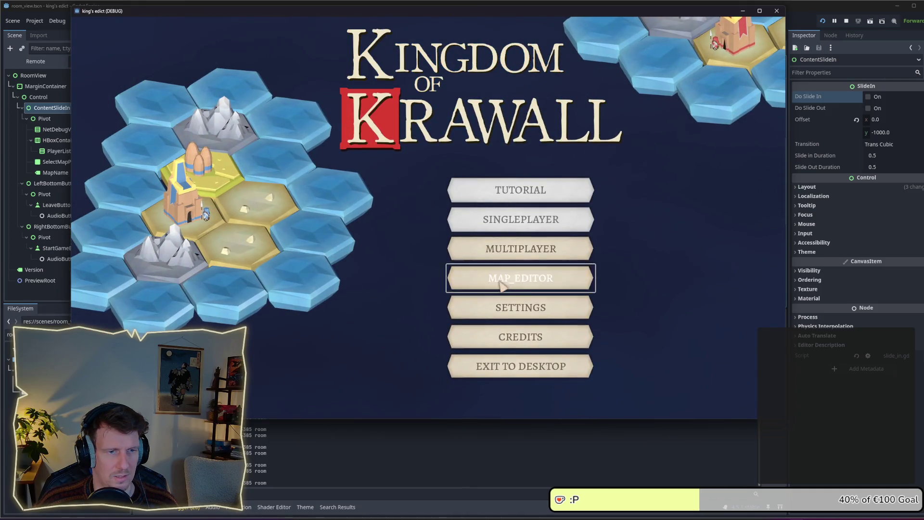
click(484, 279)
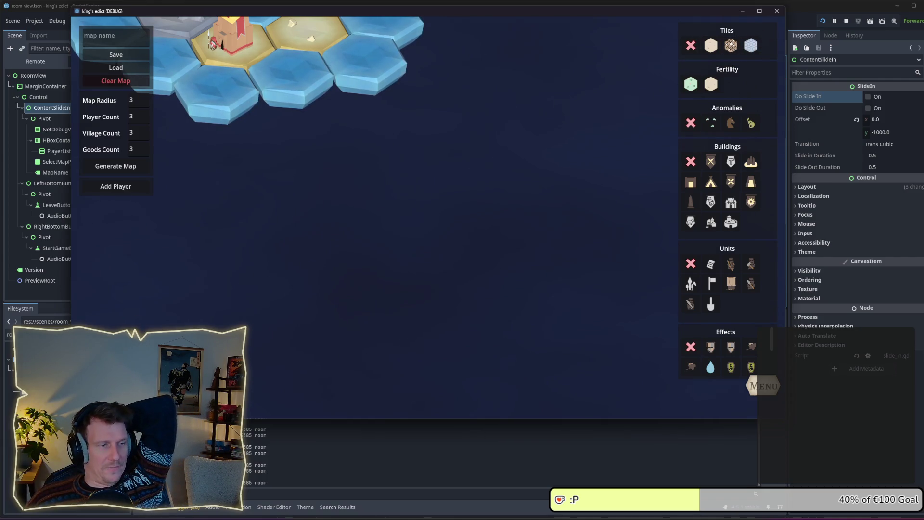
click(771, 394)
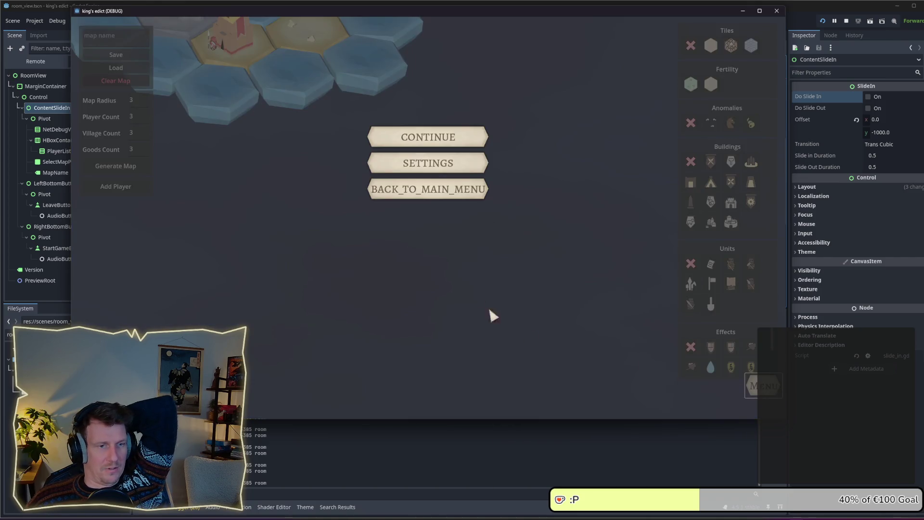
click(440, 197)
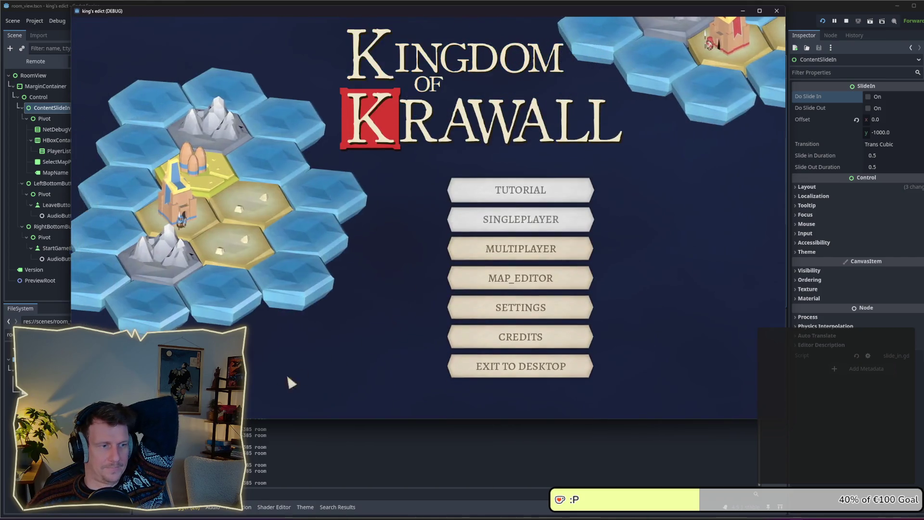
click(520, 279)
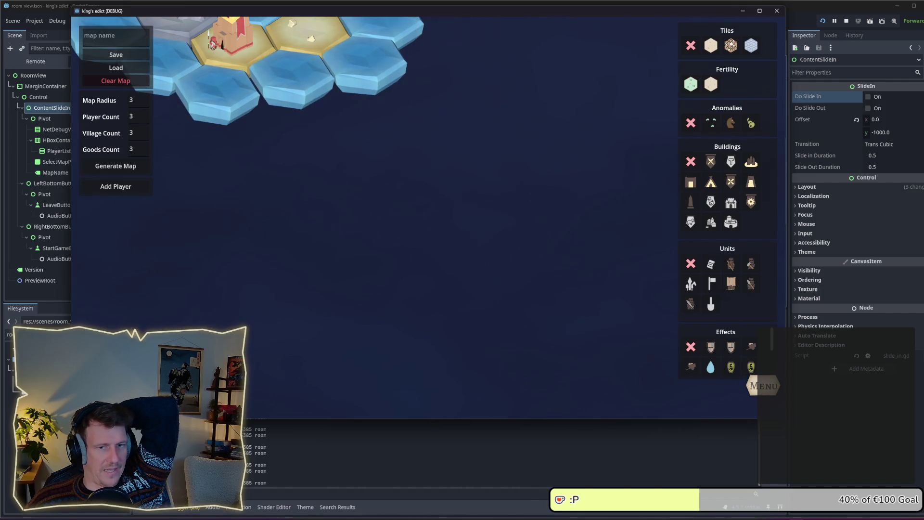
click(762, 386)
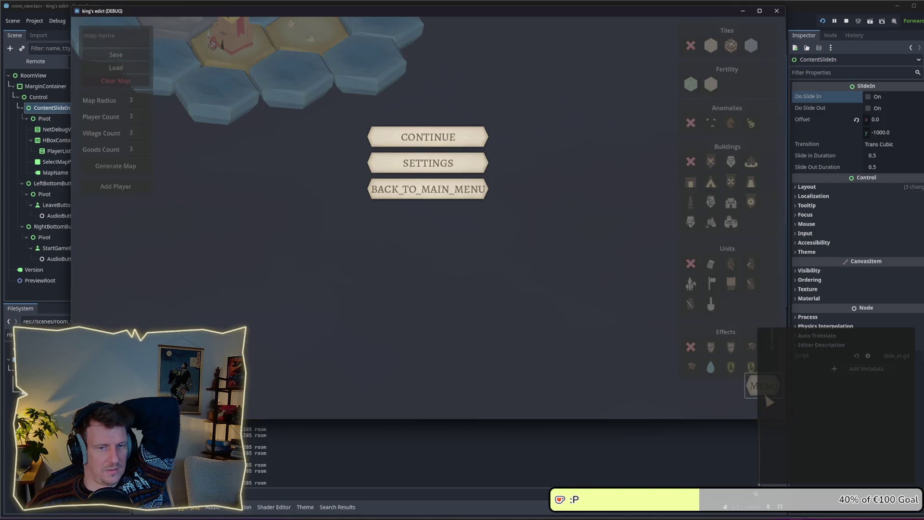
click(415, 189)
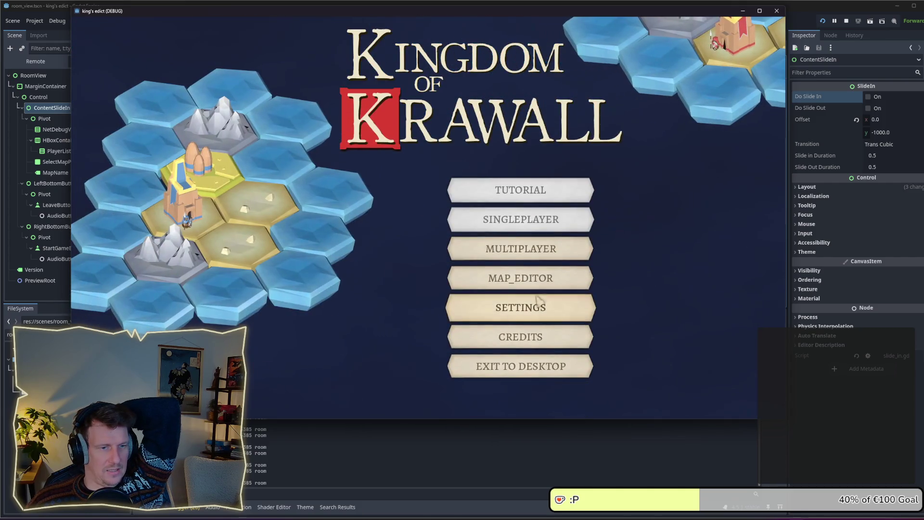
click(534, 250)
key(Escape)
click(493, 248)
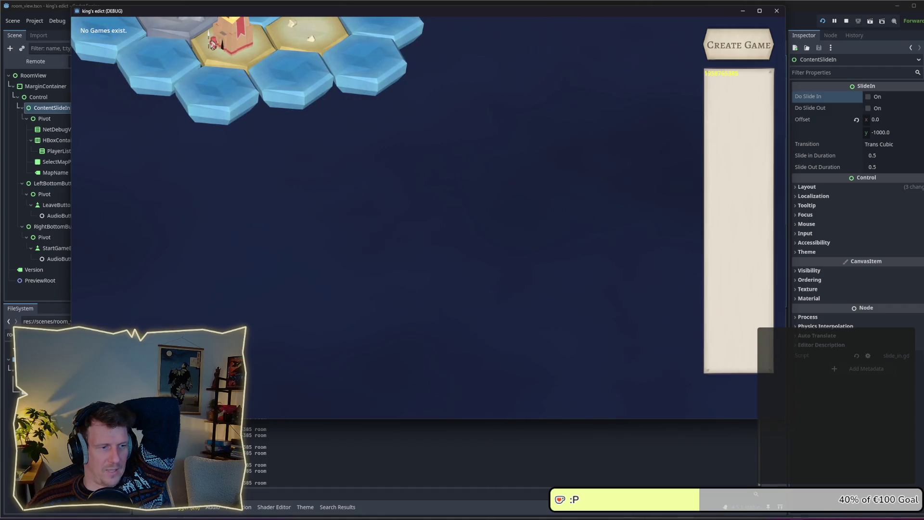
key(Escape)
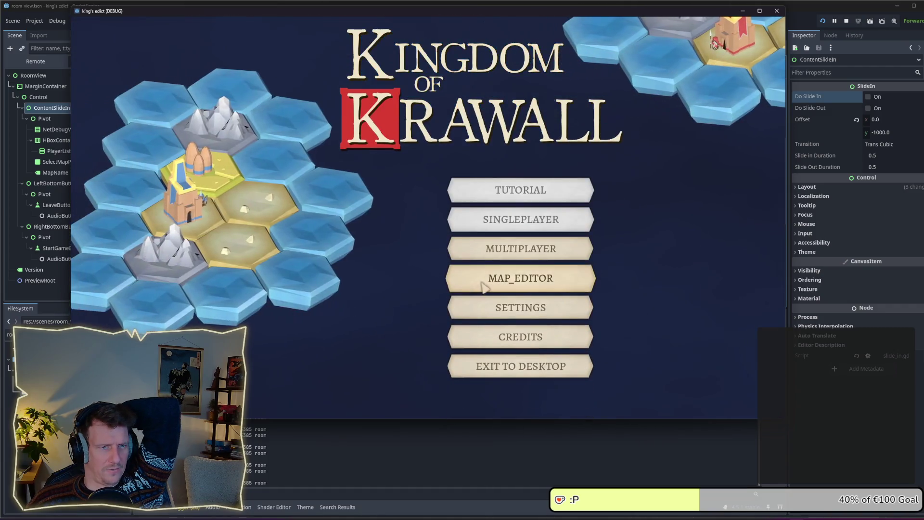
click(484, 279)
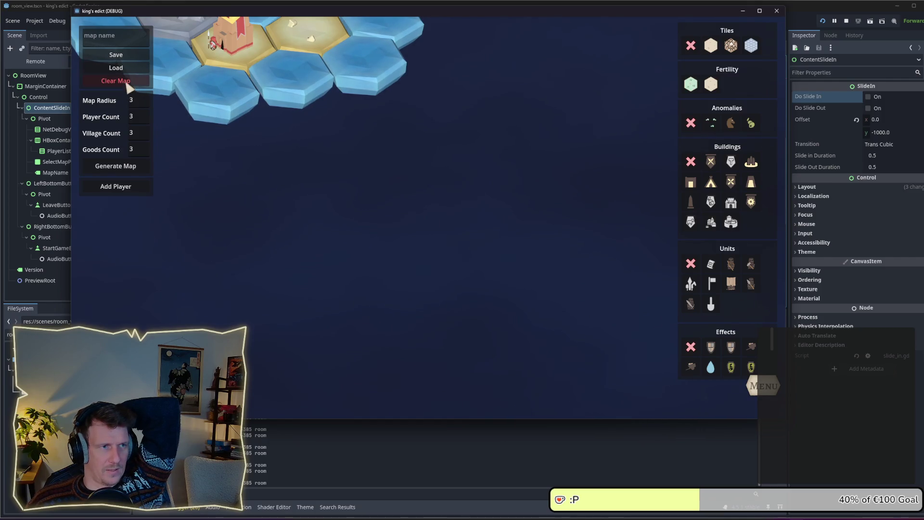
Paint a first cluster of sand hexes on the left, including a new bottom row
click(710, 45)
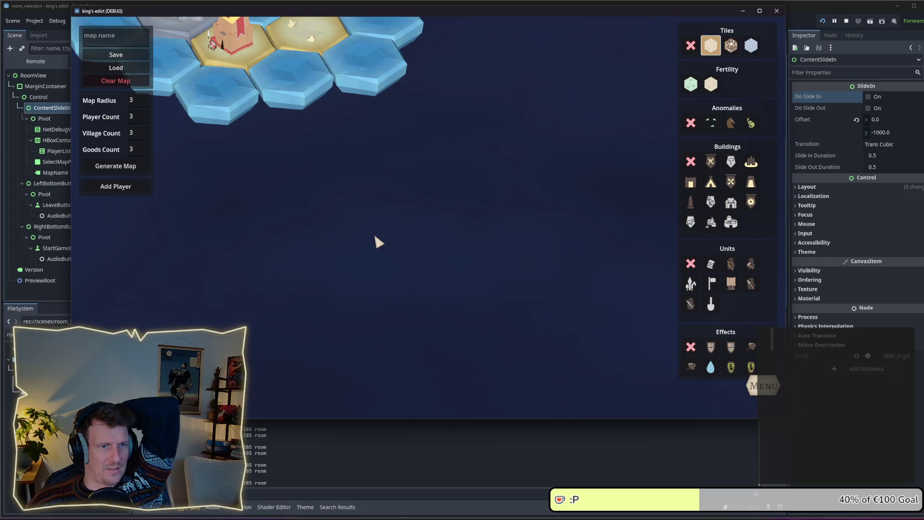
click(363, 236)
click(411, 208)
click(396, 236)
click(380, 265)
click(379, 208)
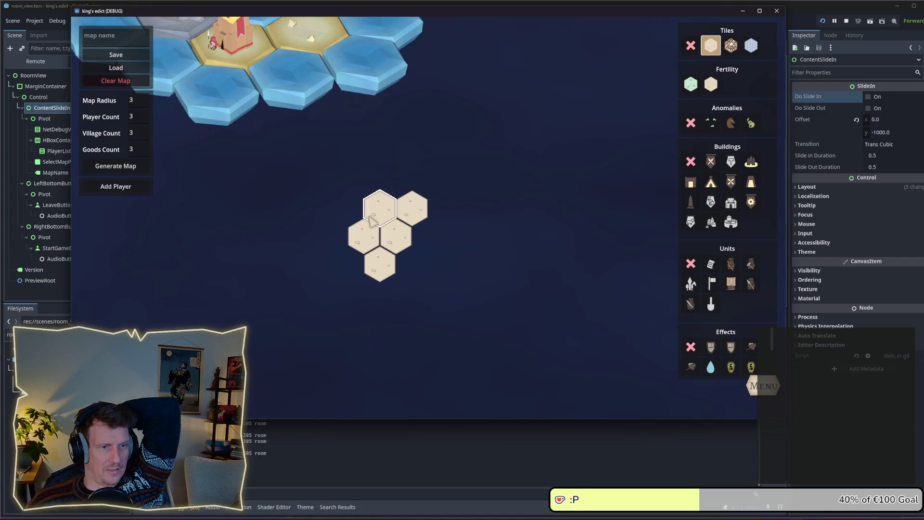
click(347, 265)
click(347, 208)
click(332, 236)
click(411, 254)
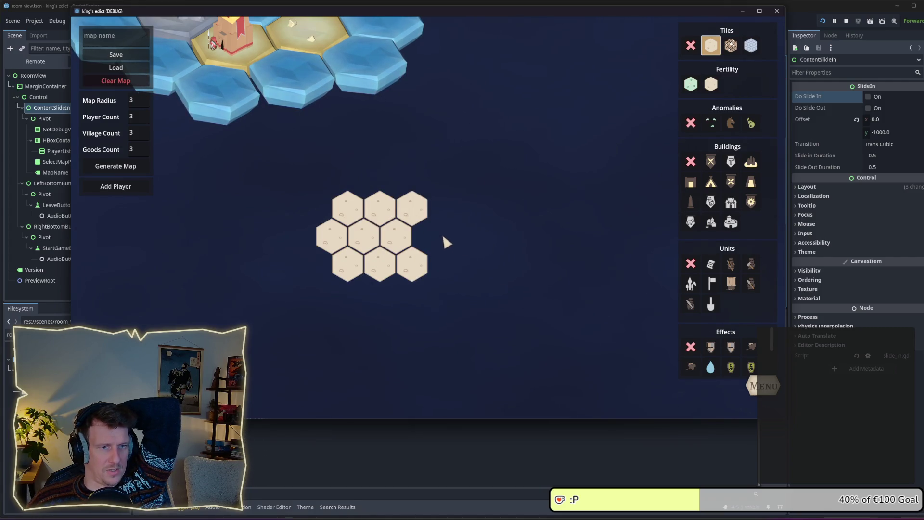
click(395, 295)
click(361, 299)
click(430, 294)
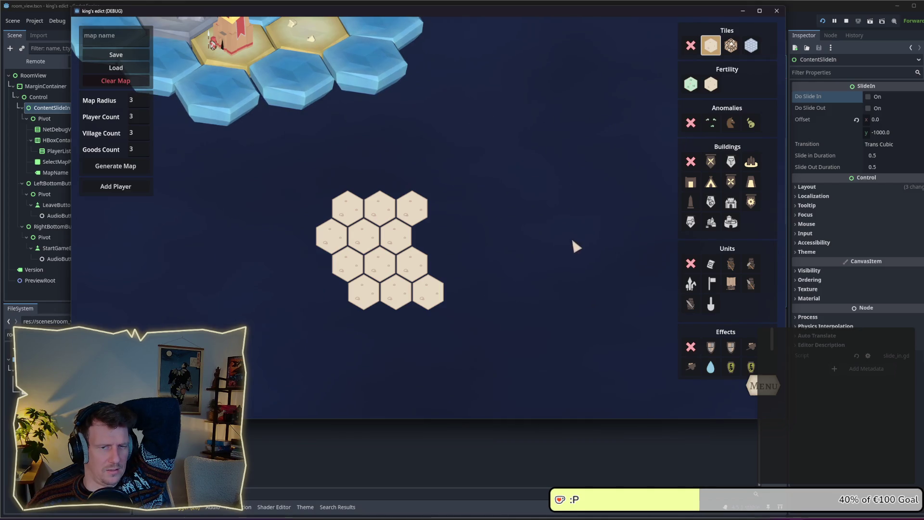
Paint a second sand cluster to the right and link both clusters with a sand band
click(589, 180)
click(540, 152)
click(556, 181)
click(557, 234)
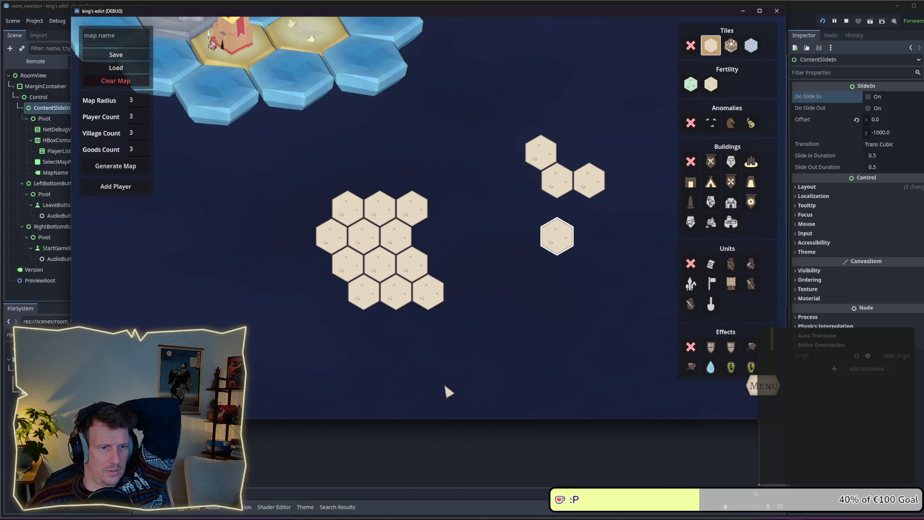
click(573, 208)
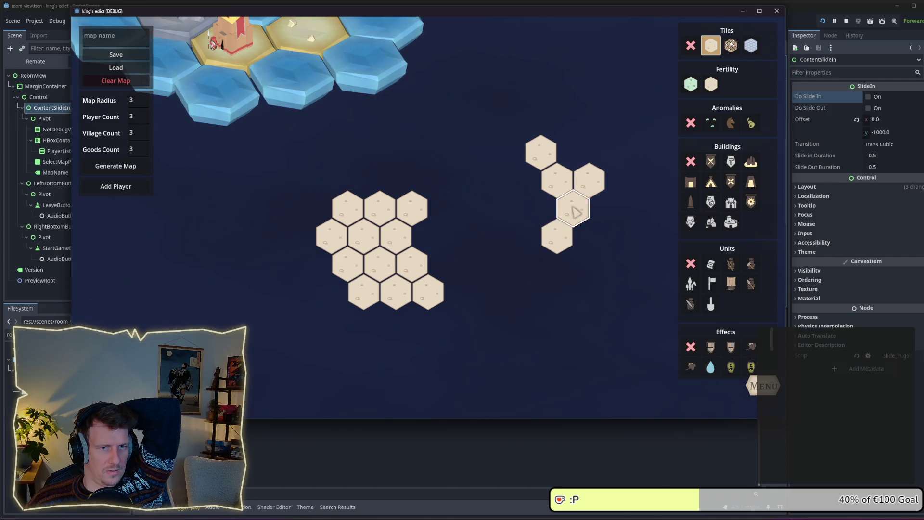
click(541, 208)
mouse_move(645, 243)
mouse_down()
mouse_move(619, 179)
mouse_move(541, 149)
mouse_move(490, 183)
mouse_move(416, 203)
mouse_move(519, 230)
mouse_up()
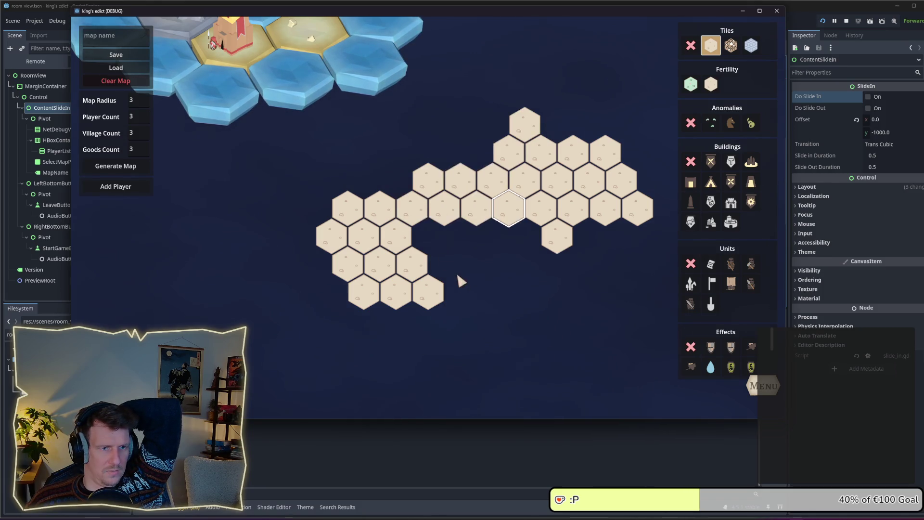
Extend sand below the lower-left cluster, fill the gap on its right, and open the pause menu
click(428, 347)
click(412, 319)
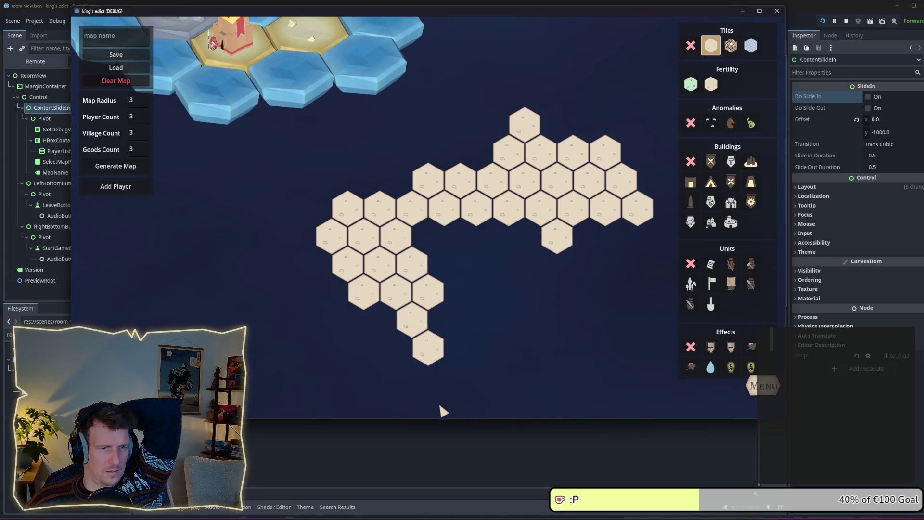
click(430, 246)
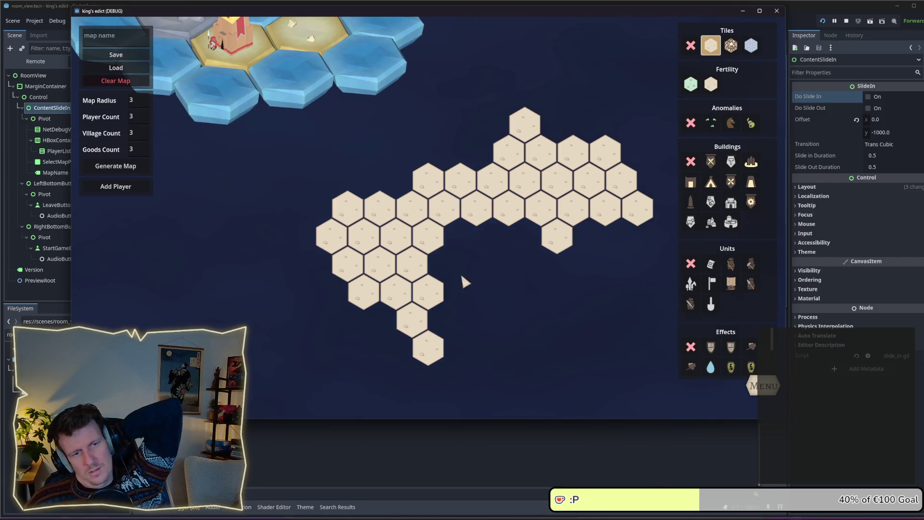
click(762, 385)
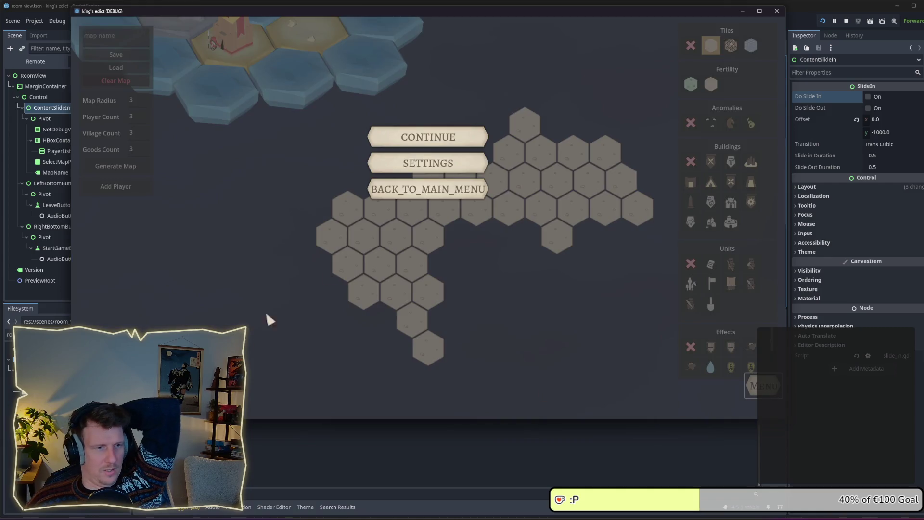
Return to the main menu, check the multiplayer lobby again, and shift the game window slightly
click(380, 187)
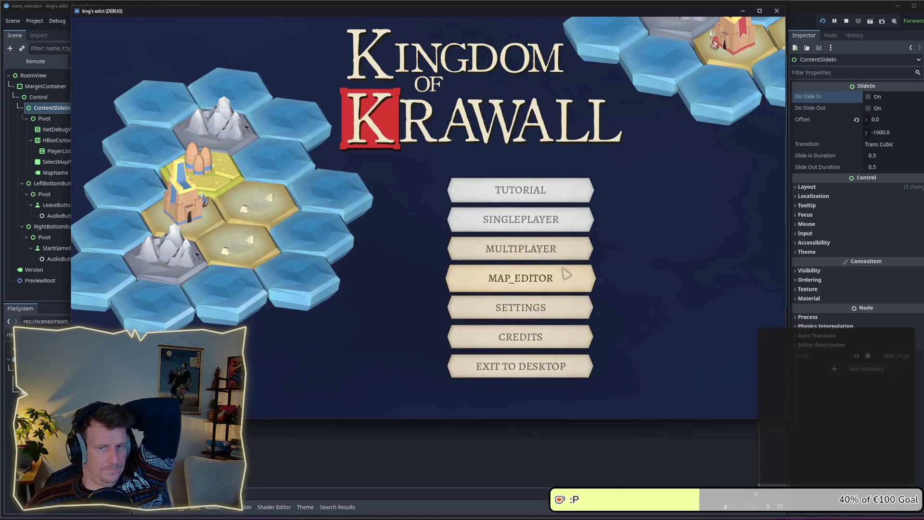
click(551, 263)
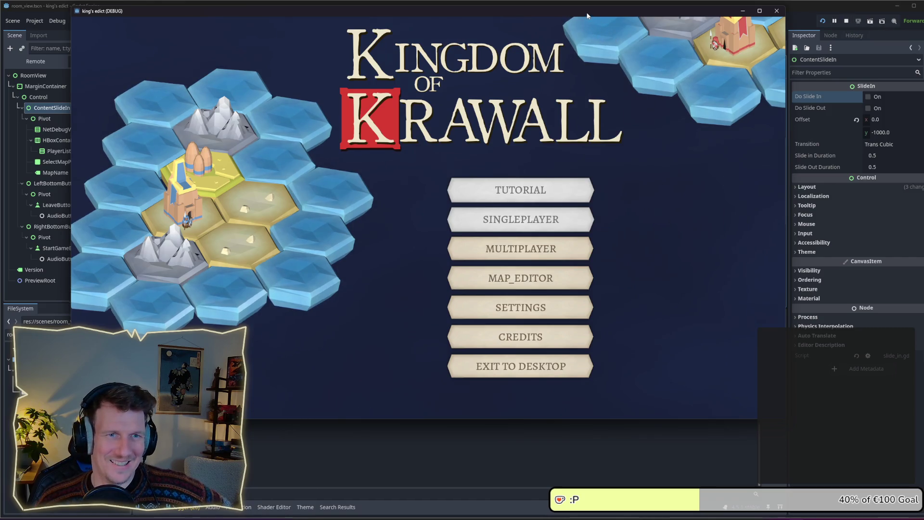
drag(587, 15, 605, 29)
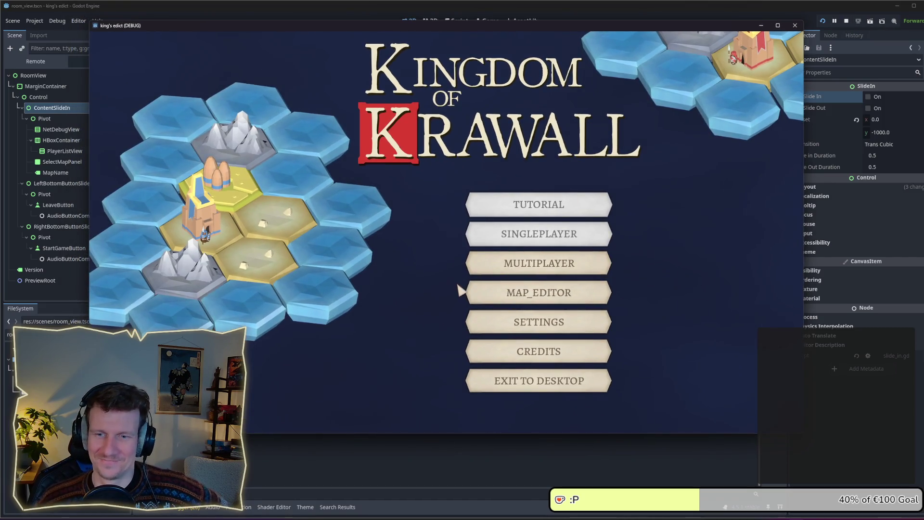